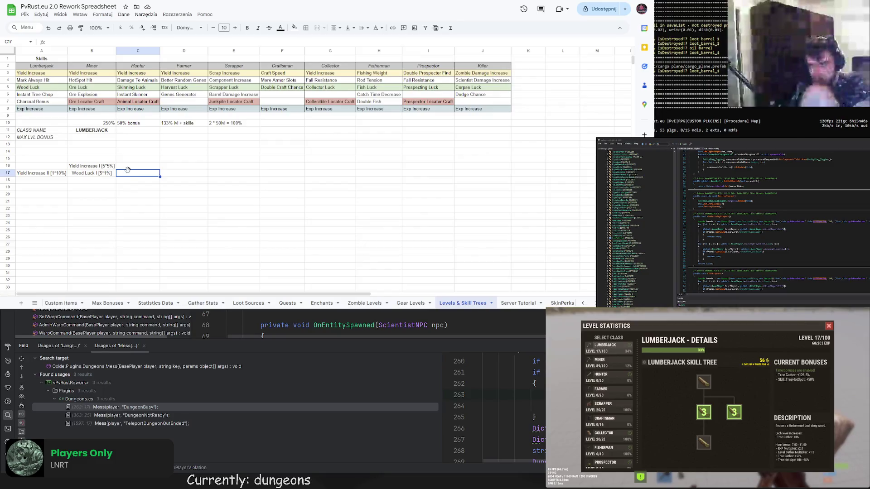
Enter 'Mark Always Hit [5*10%]' in C17 and auto-fit column C to the text
double_click(131, 174)
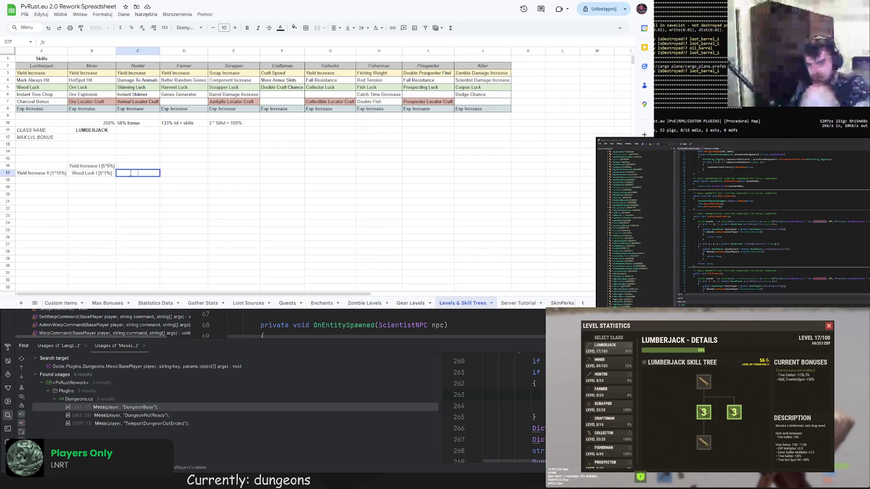
text(Ma)
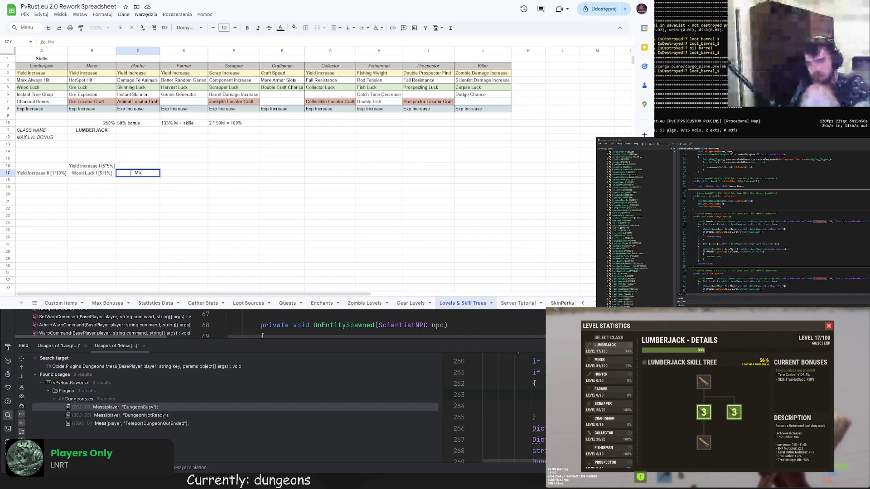
text(rk Always)
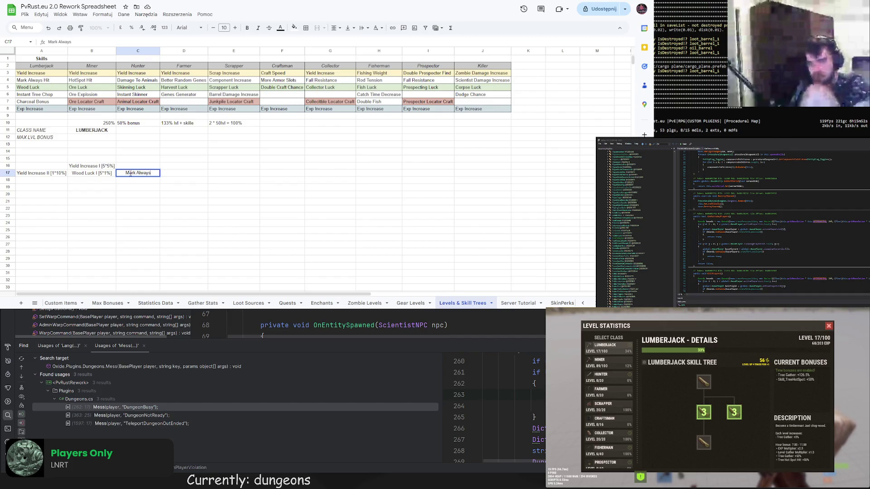
text( Hit [])
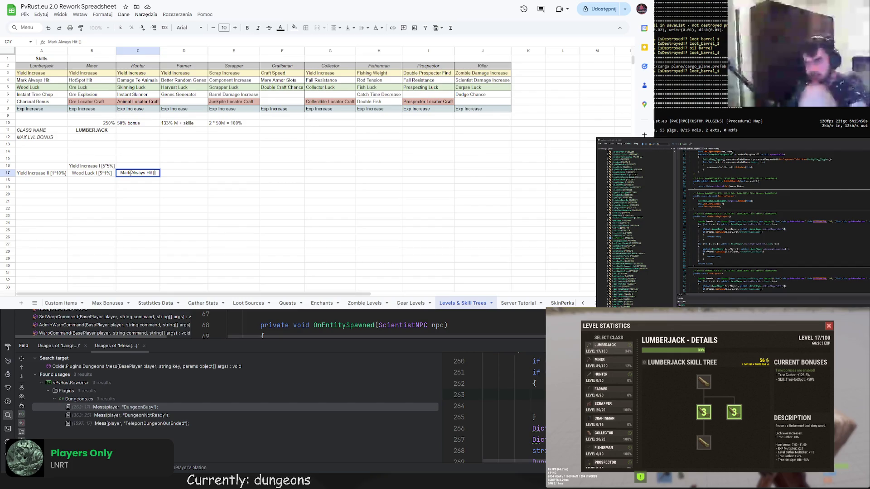
key(Left)
text(10*5)
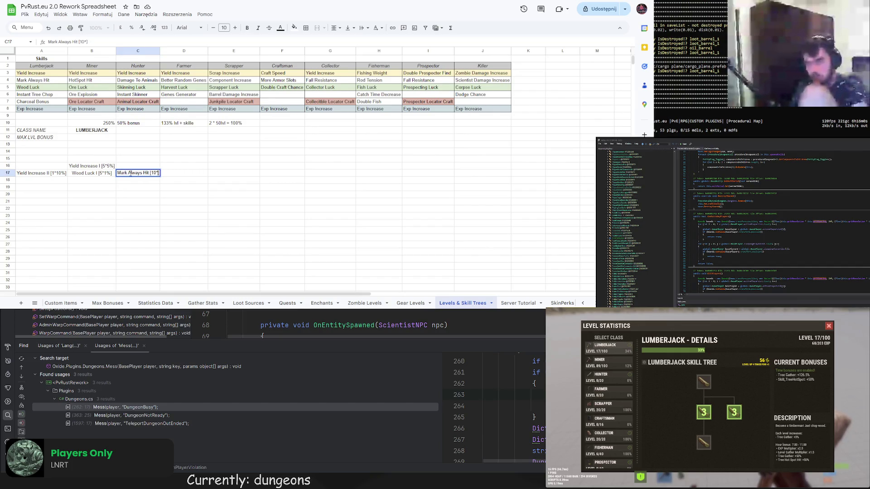
key(BackSpace)
key(BackSpace)
key(BackSpace)
text(5*10%)
key(Return)
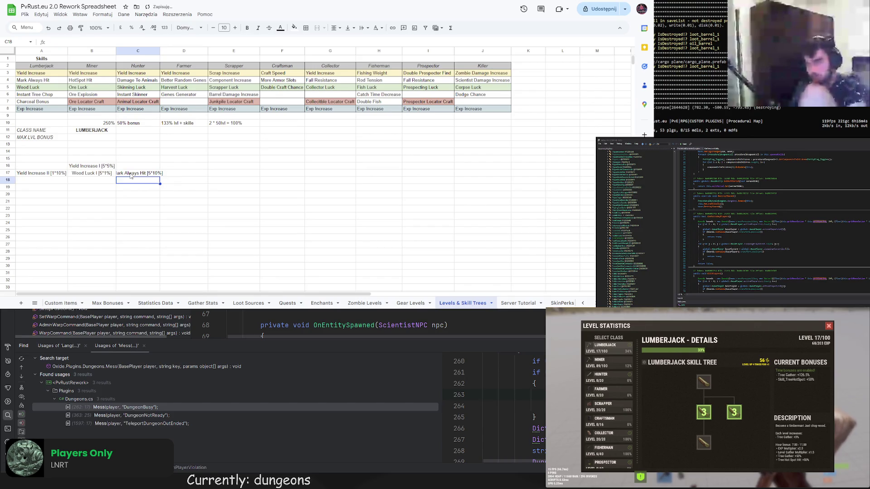
double_click(160, 51)
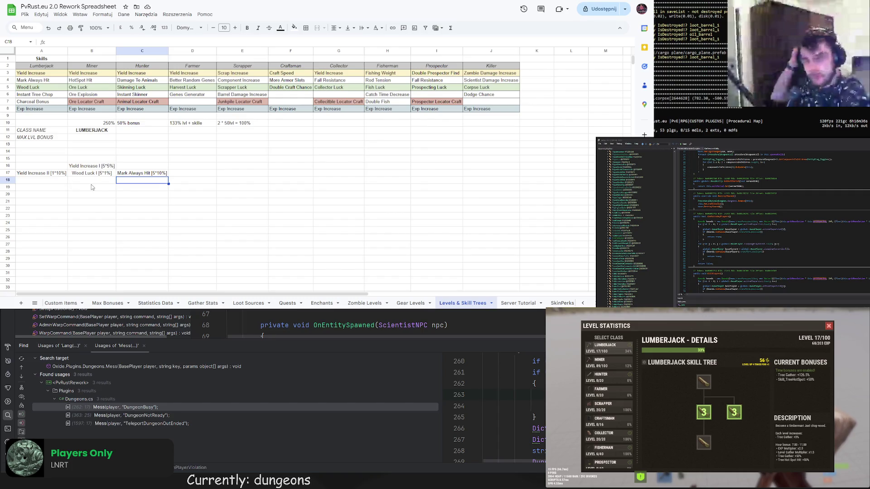
Put 'Wood Luck II [5*2%]' in B18, leaving A18 unchanged
double_click(97, 180)
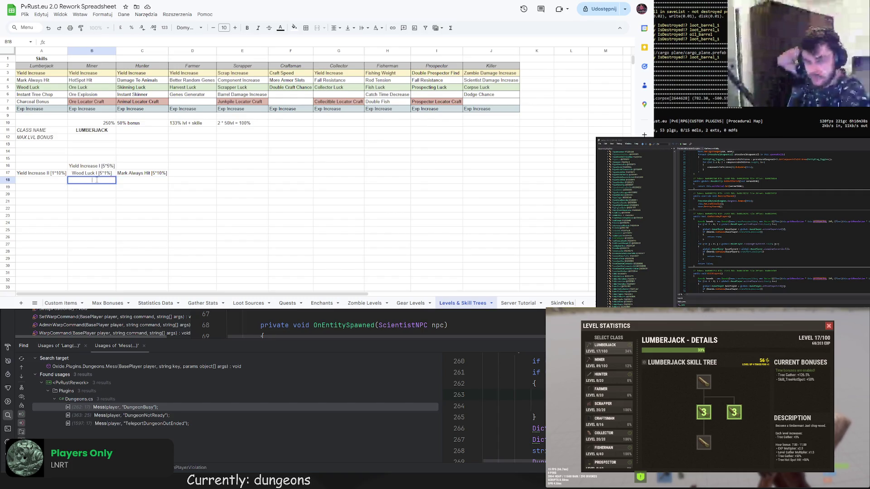
text(Wood Luck II)
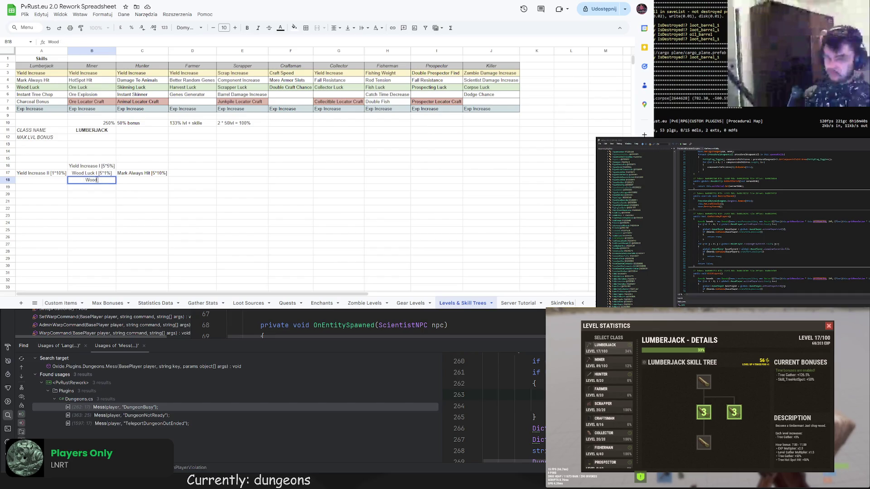
text( [])
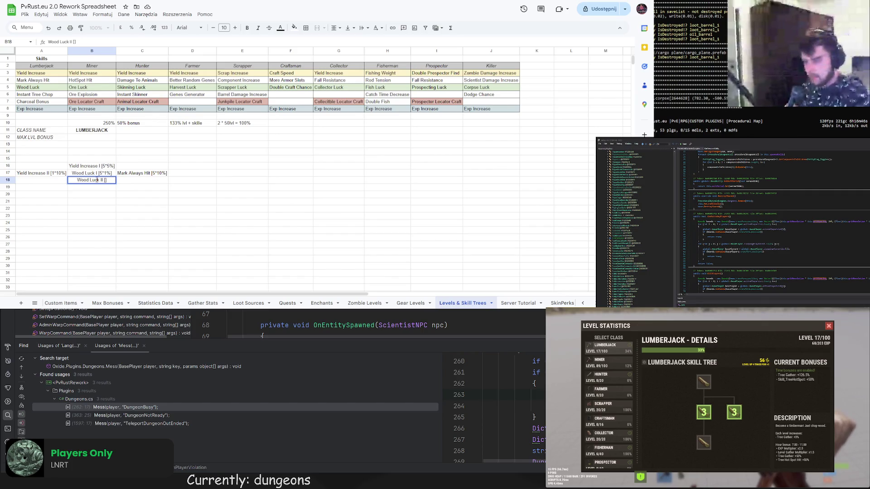
text(5*2%)
key(Return)
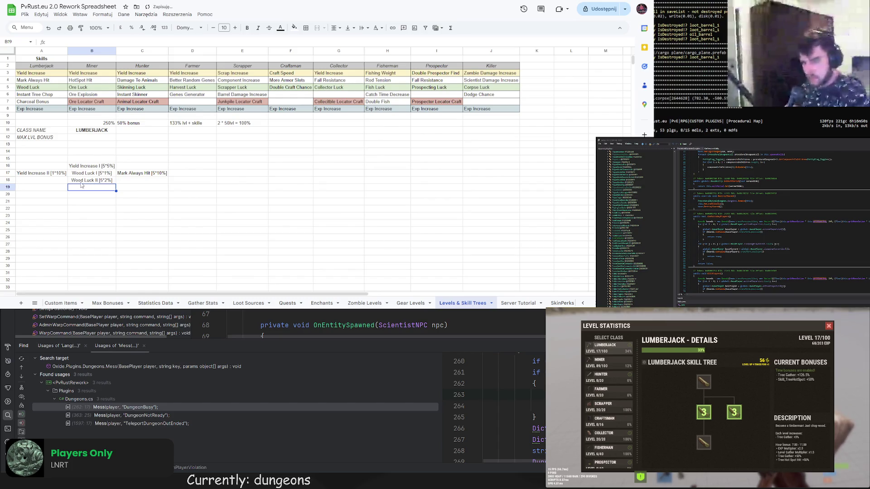
click(62, 184)
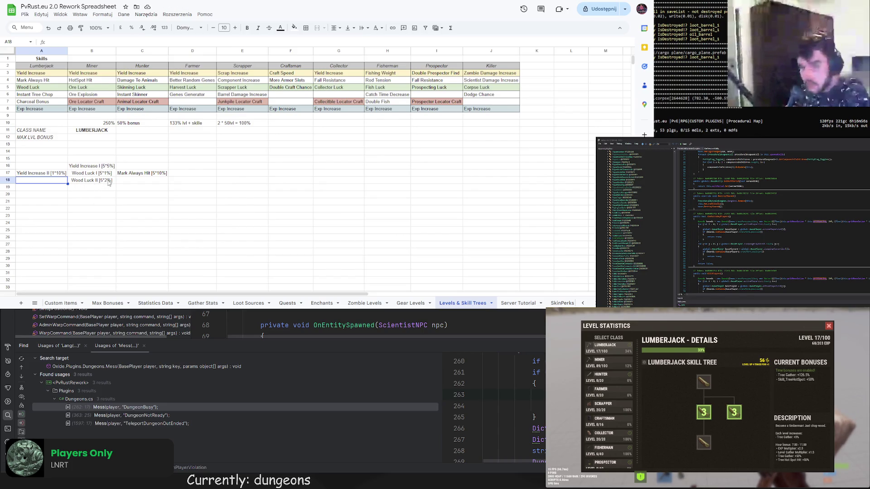
double_click(48, 183)
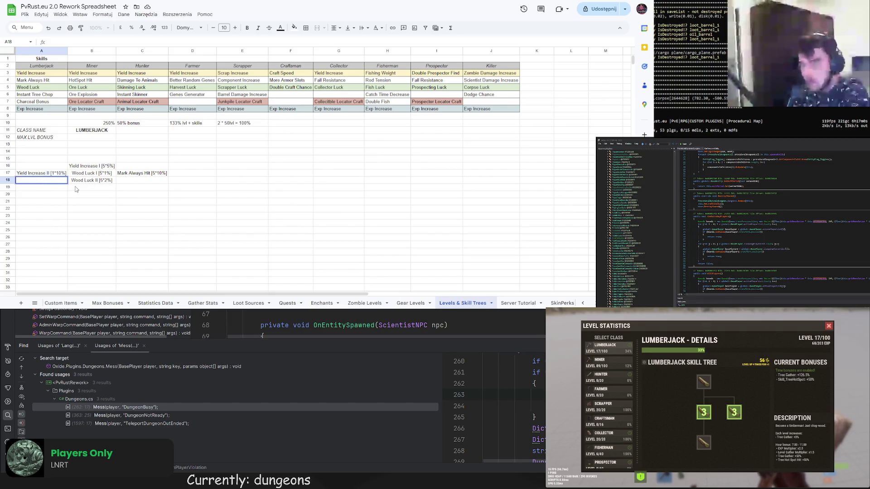
click(87, 181)
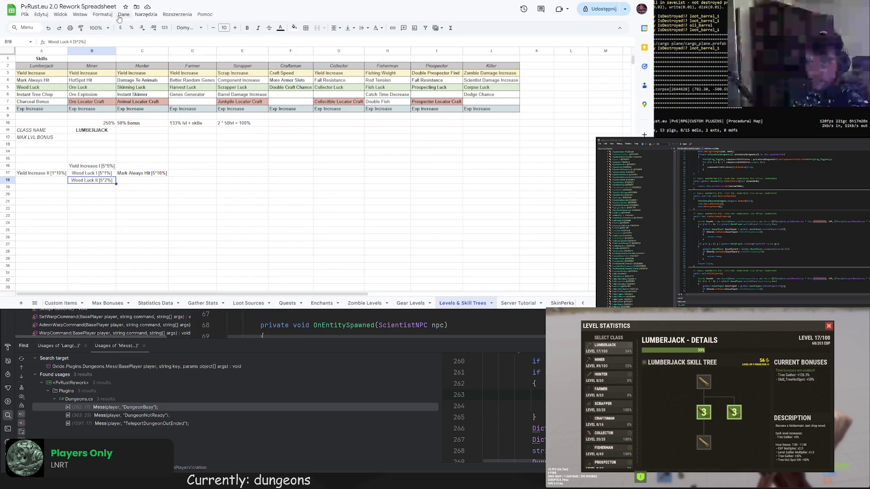
click(146, 15)
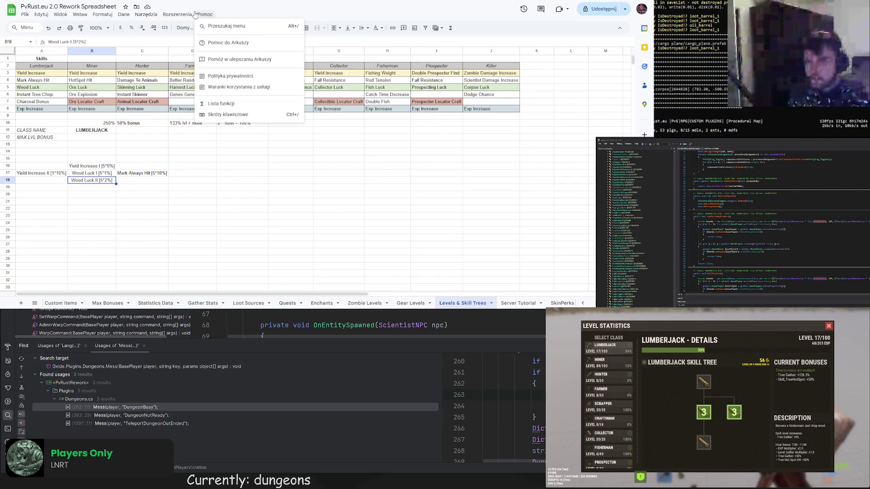
mouse_move(113, 13)
mouse_move(76, 16)
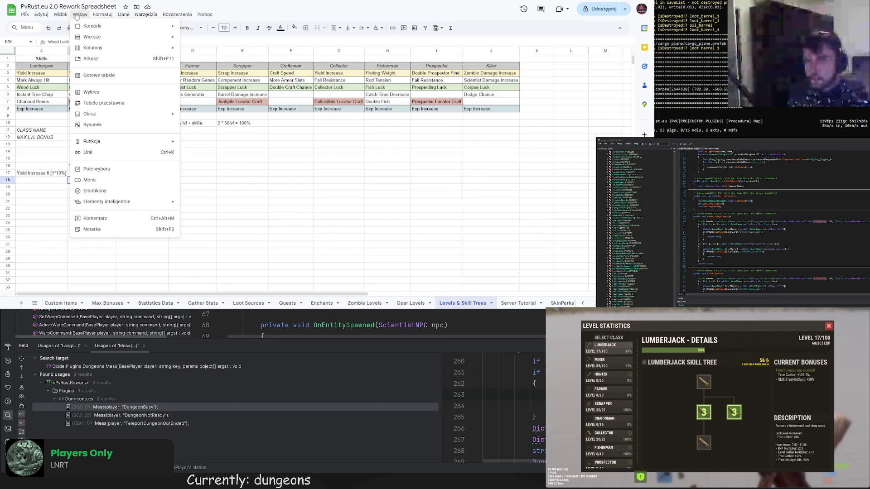
mouse_move(25, 14)
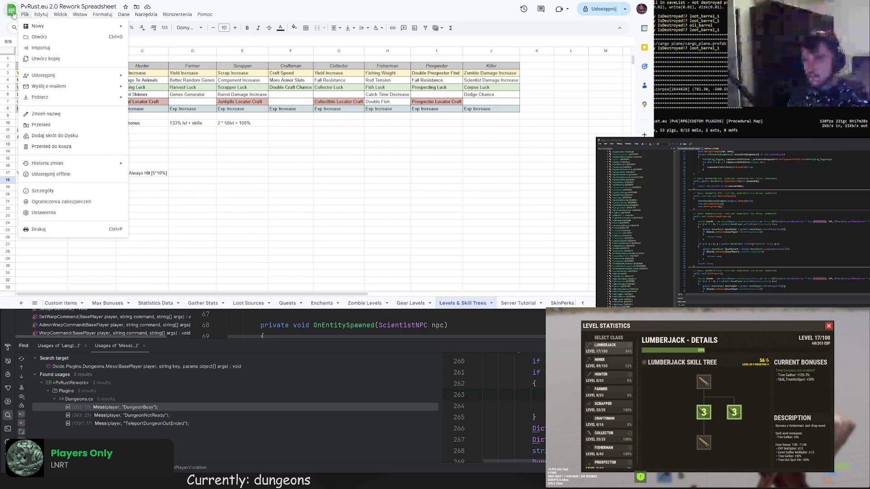
click(261, 167)
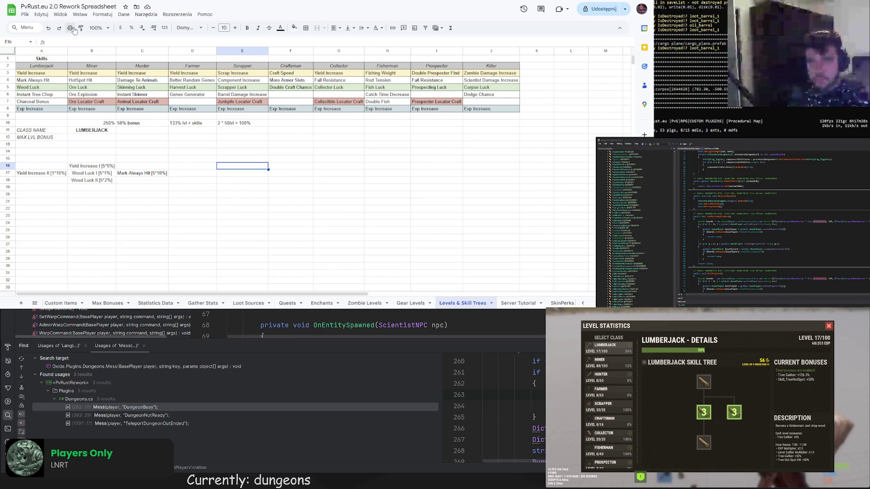
click(82, 187)
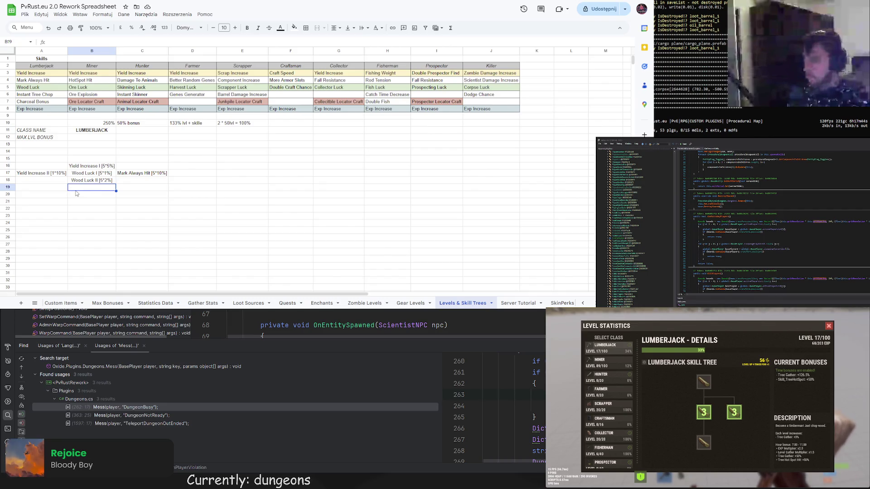
click(46, 184)
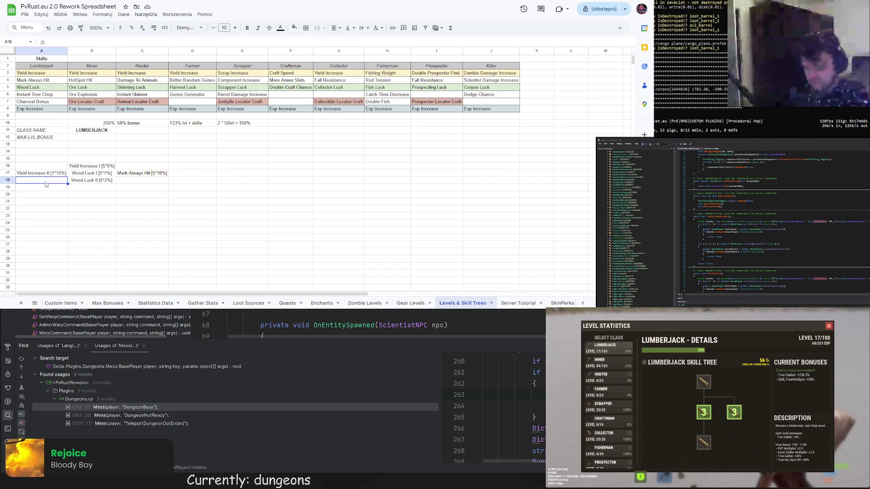
click(74, 189)
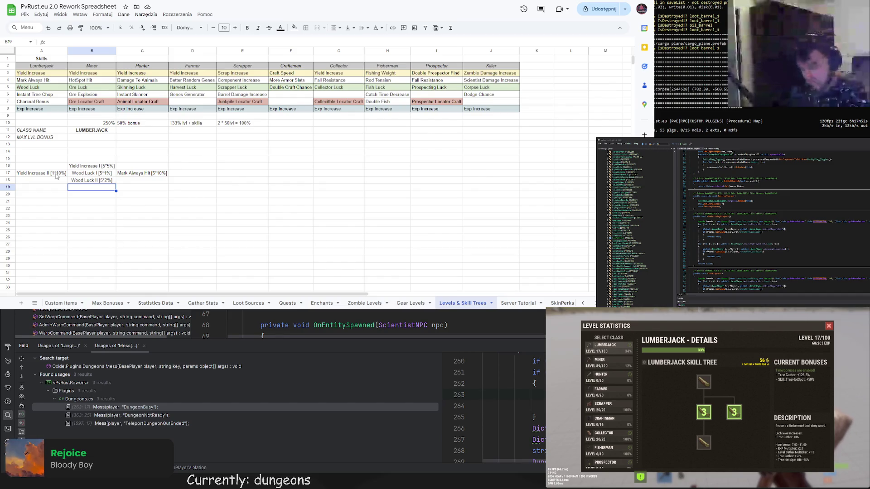
Fill the row 17 skills A17:C17 light green, then make C17 light red
mouse_move(57, 176)
mouse_down()
mouse_move(121, 175)
mouse_move(87, 198)
mouse_move(90, 183)
mouse_move(140, 174)
mouse_up()
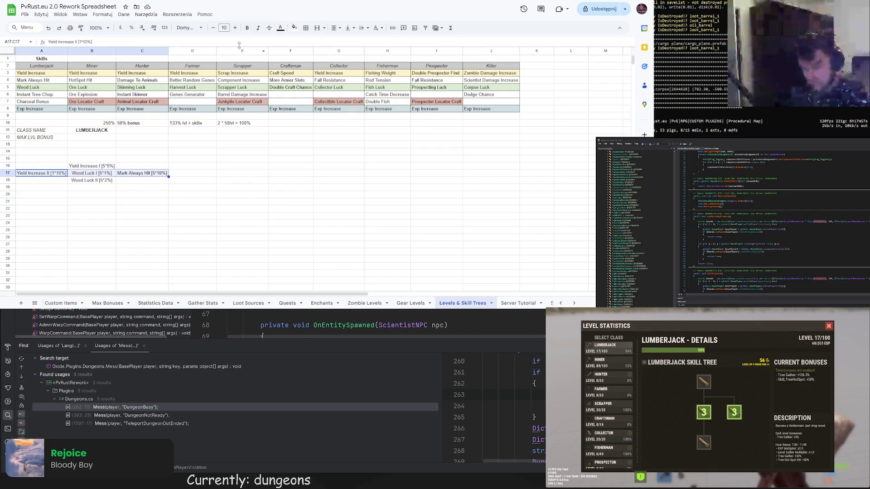
click(294, 28)
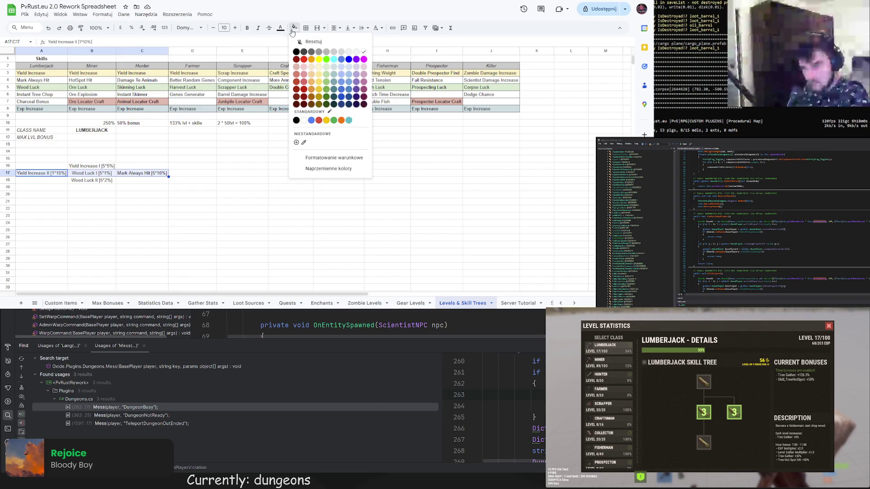
click(327, 74)
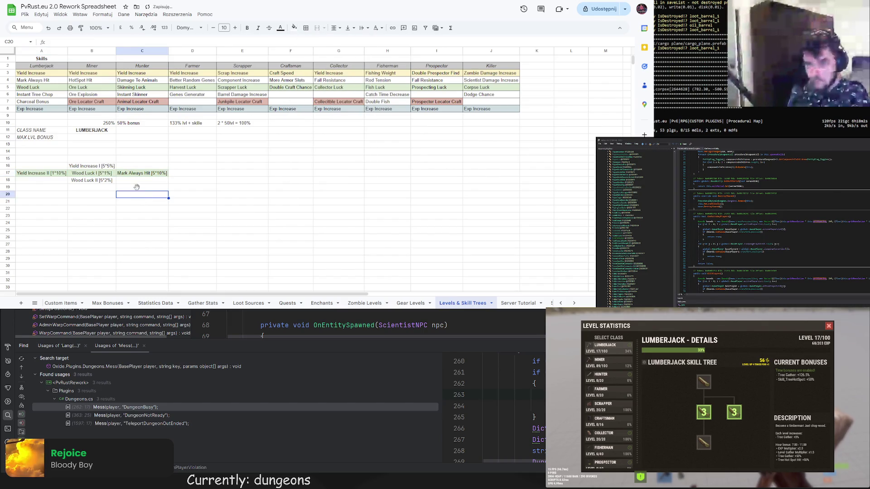
click(92, 173)
click(297, 31)
click(297, 31)
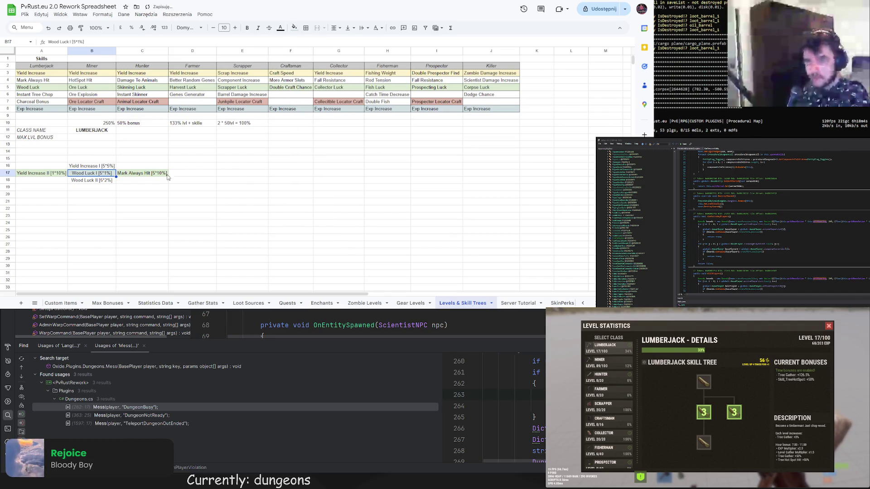
key(Right)
click(297, 30)
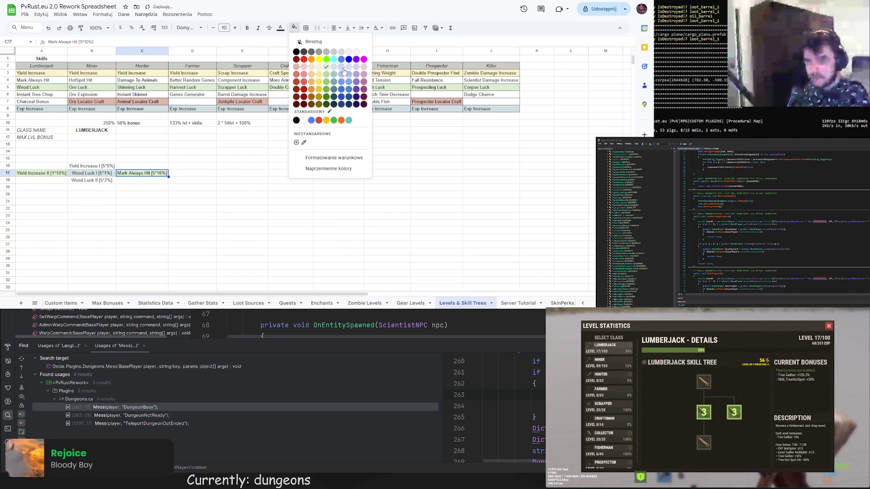
click(310, 68)
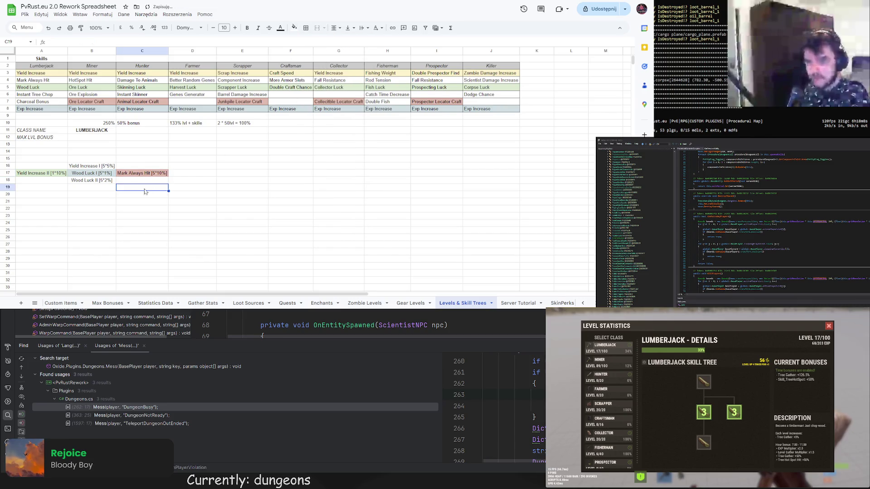
Tint the Wood Luck II cell B18 light blue
click(81, 181)
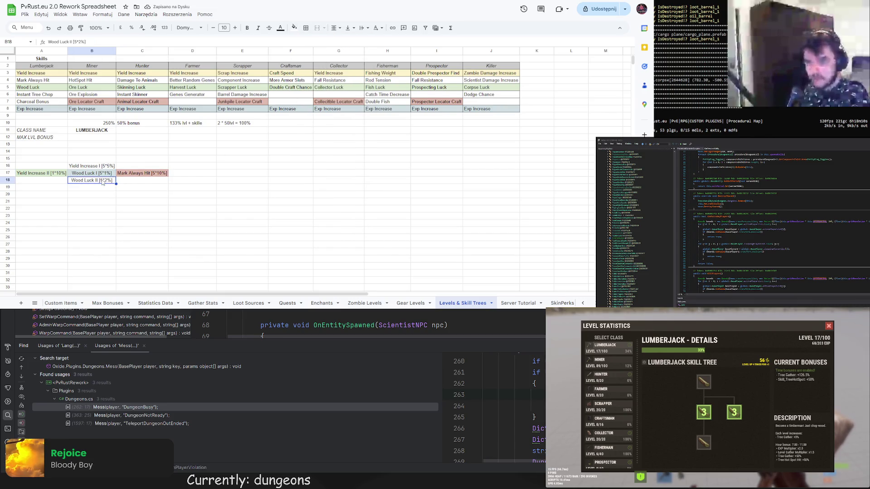
click(297, 29)
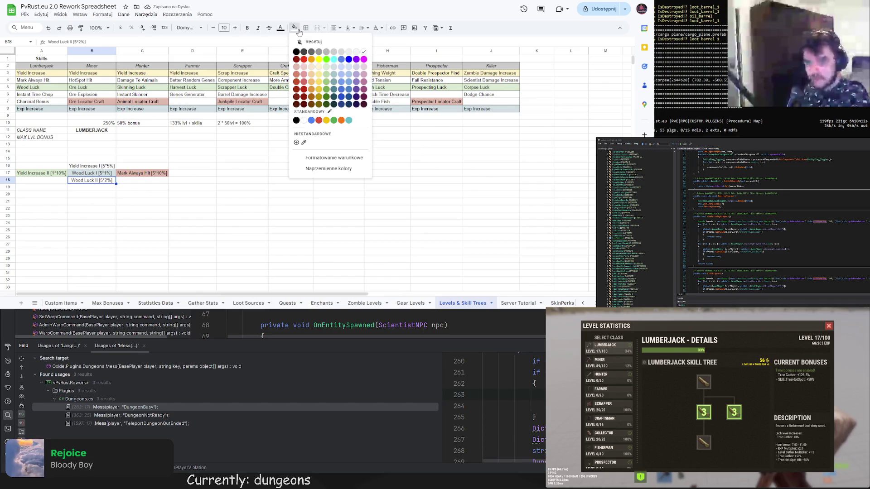
click(342, 74)
click(164, 193)
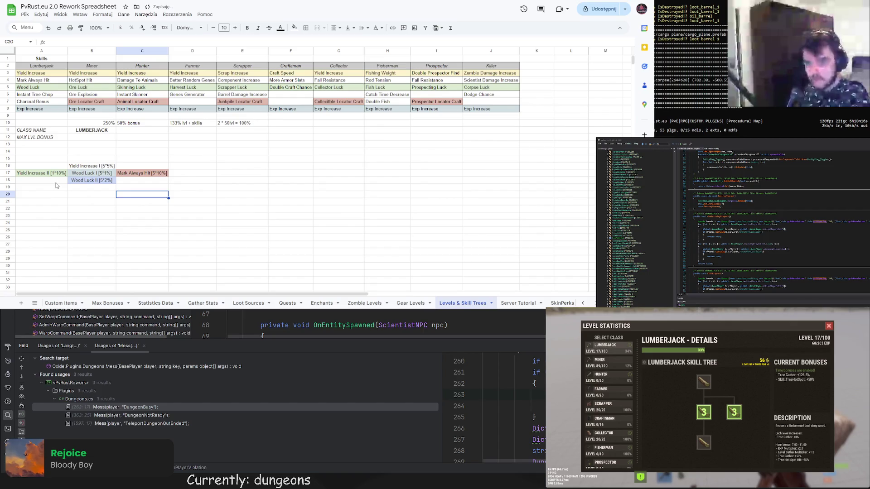
Copy Wood Luck I [5*1%] from B17 into A18 and C18
click(55, 187)
click(88, 175)
key(ctrl+c)
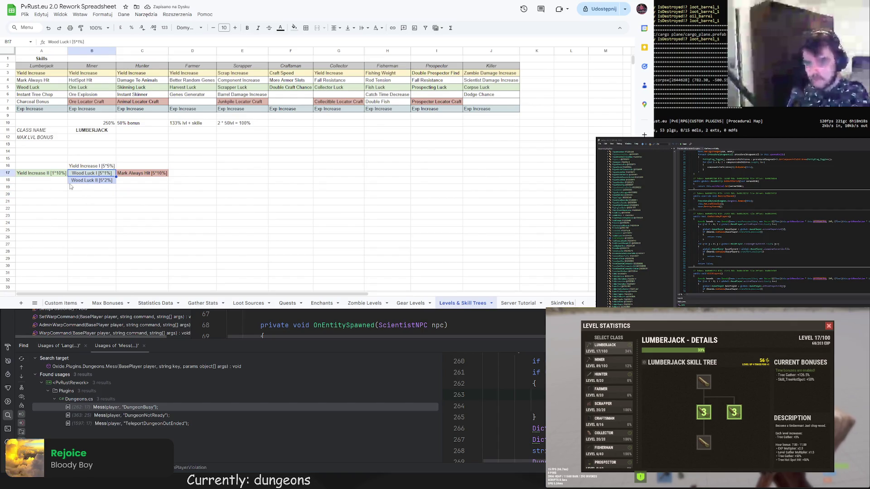
click(43, 183)
key(ctrl+v)
key(Right)
key(Right)
key(ctrl+v)
key(Left)
key(Left)
double_click(44, 183)
mouse_move(62, 180)
mouse_down()
mouse_move(22, 183)
mouse_move(32, 187)
mouse_up()
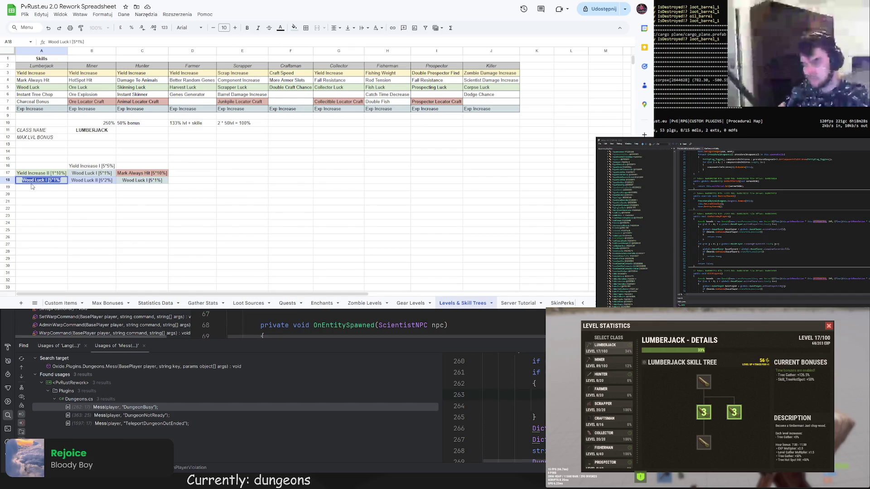
Replace A18's text with 'Charcoal Bonus [5*2%]'
text(Charc)
key(BackSpace)
text(al Bonus)
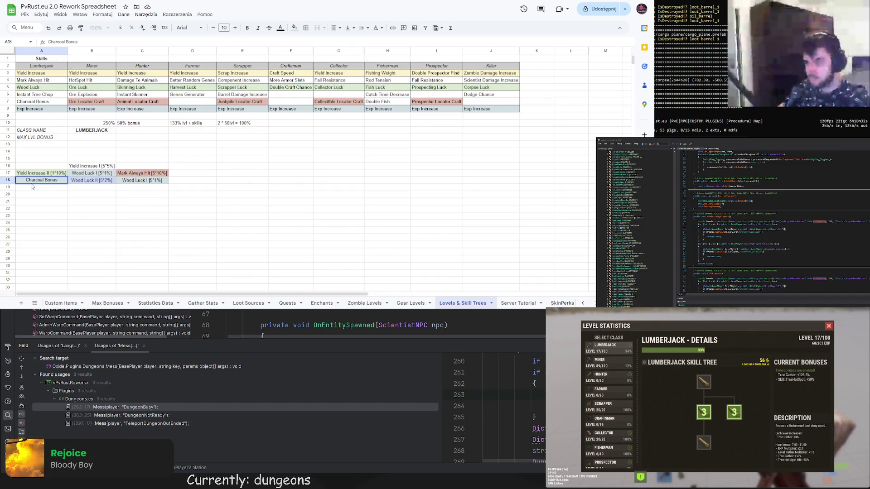
text([])
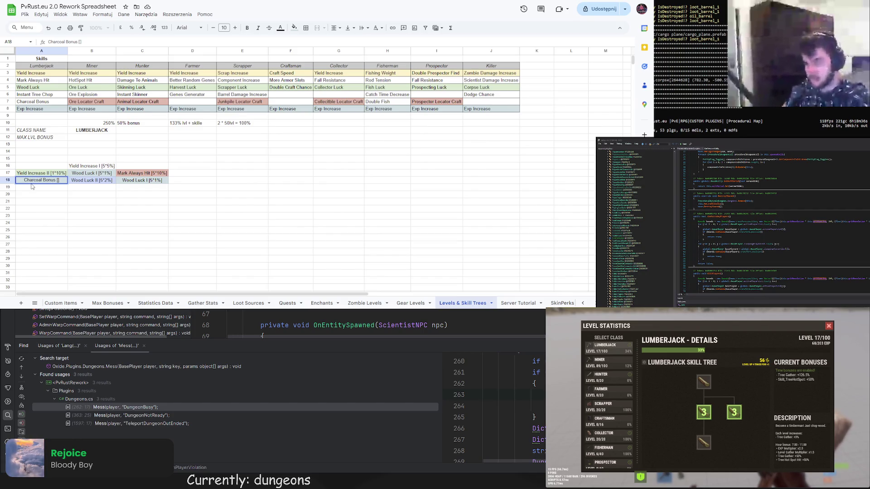
text(5)
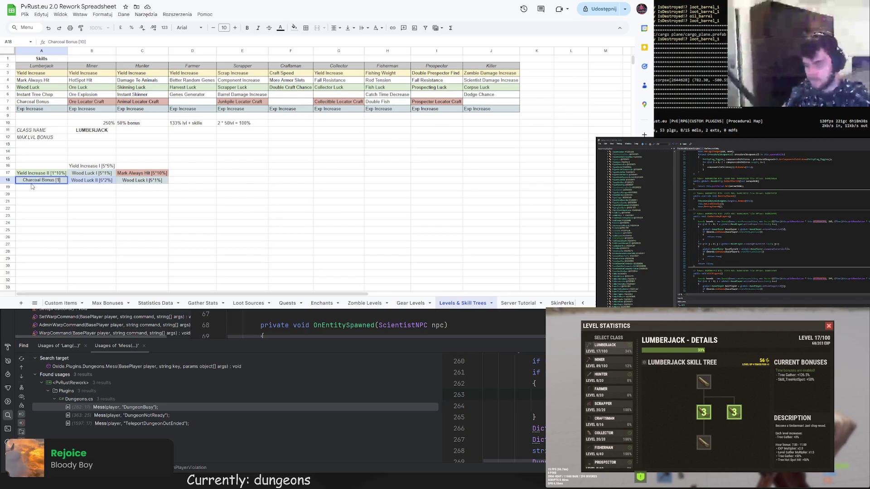
text(*2)
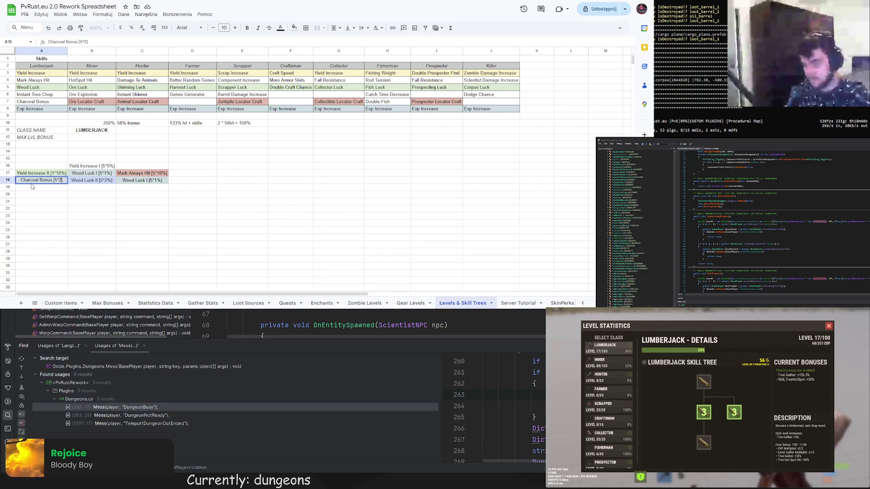
text(%)
key(Return)
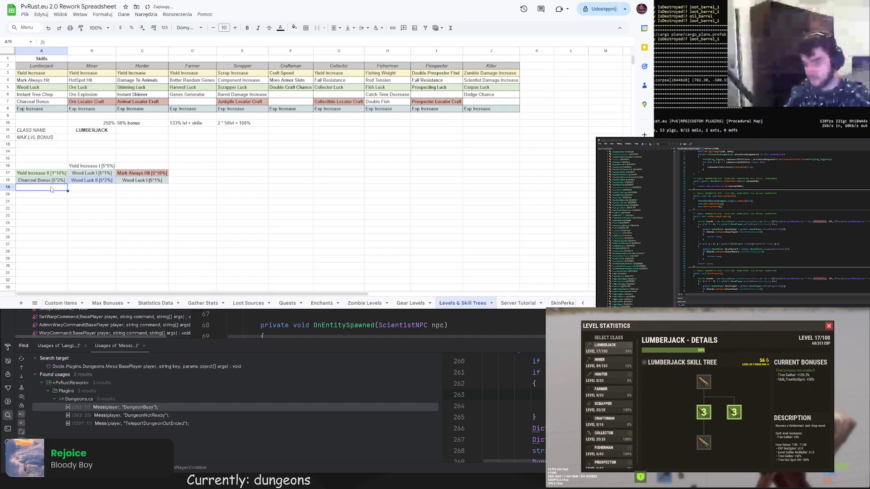
click(55, 181)
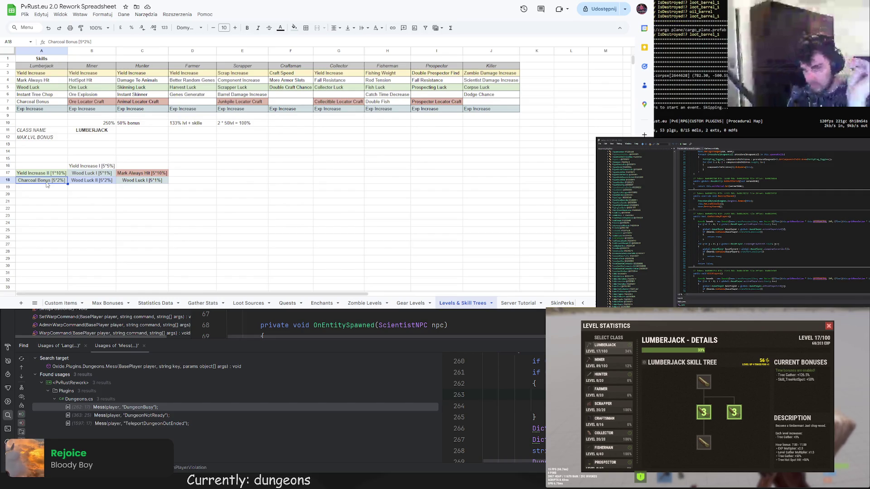
Change C18 to 'Instant Tree Chop [5*2%]' and auto-fit column C
click(140, 182)
double_click(144, 182)
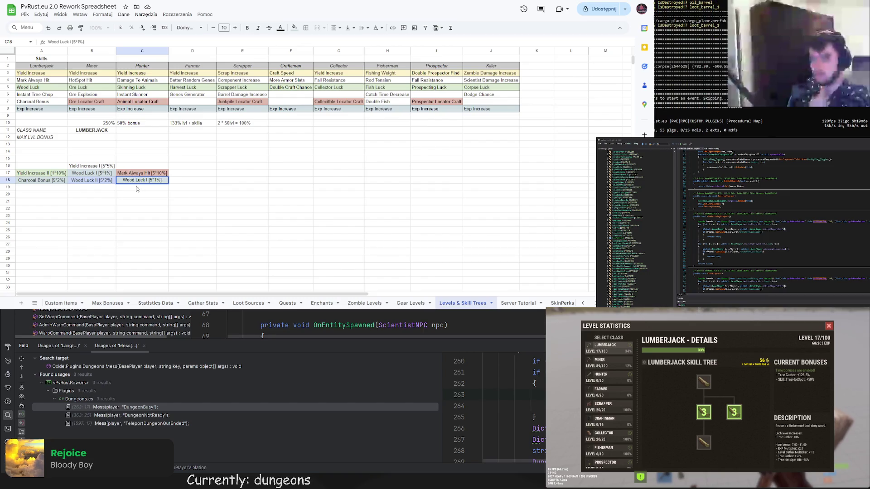
drag(145, 180, 123, 179)
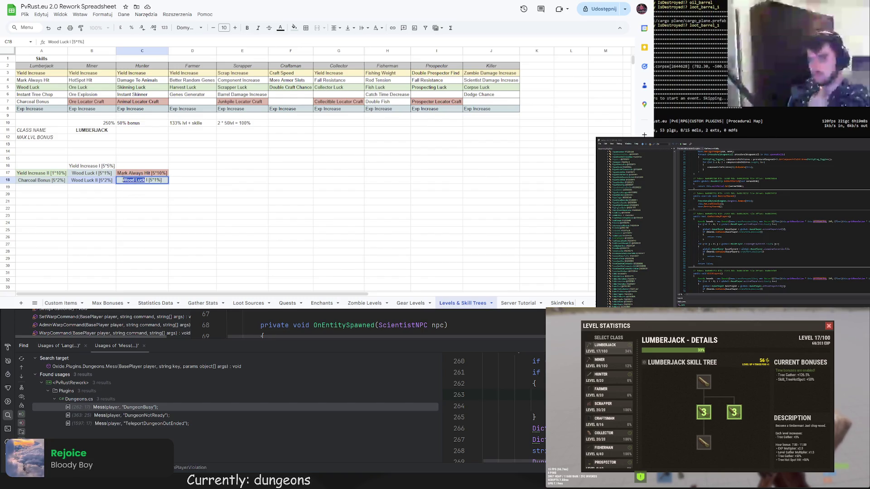
text(Instal)
key(BackSpace)
text(nt Tree C)
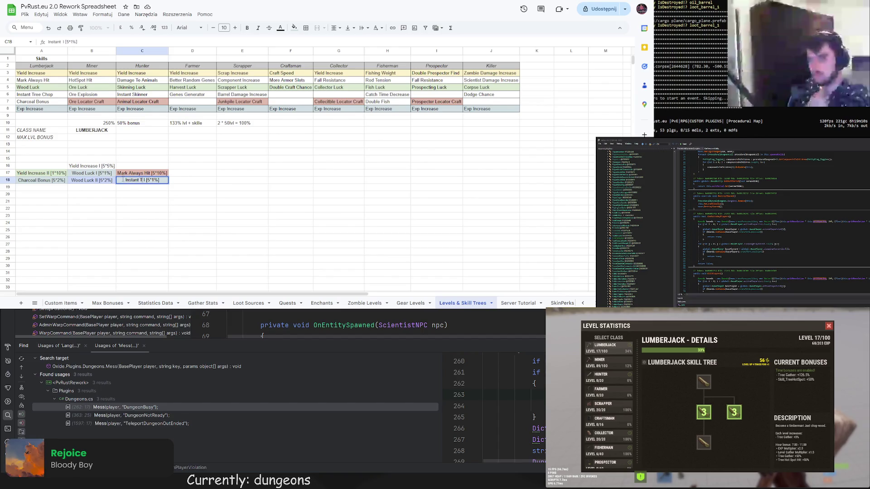
text(hop)
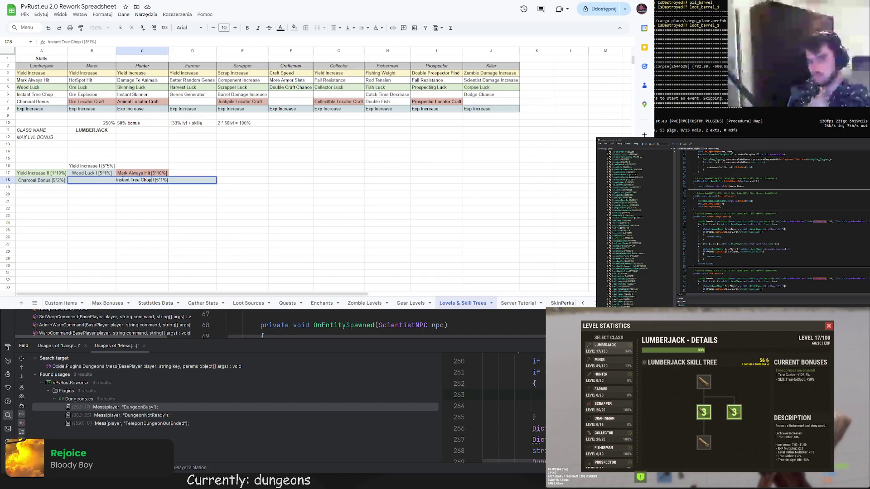
key(BackSpace)
key(BackSpace)
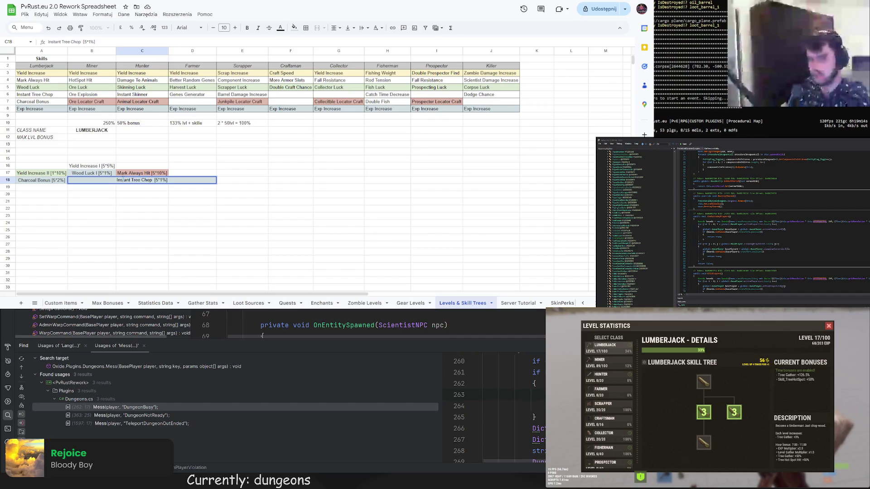
double_click(161, 180)
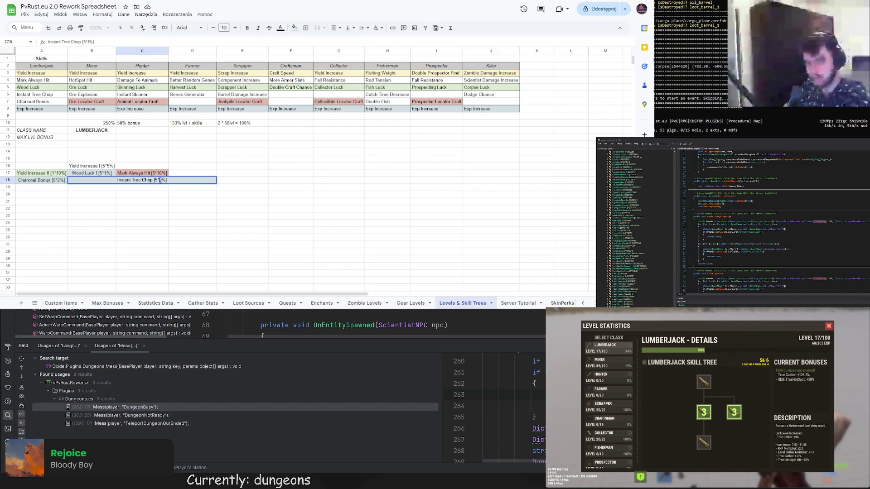
text(2)
key(Return)
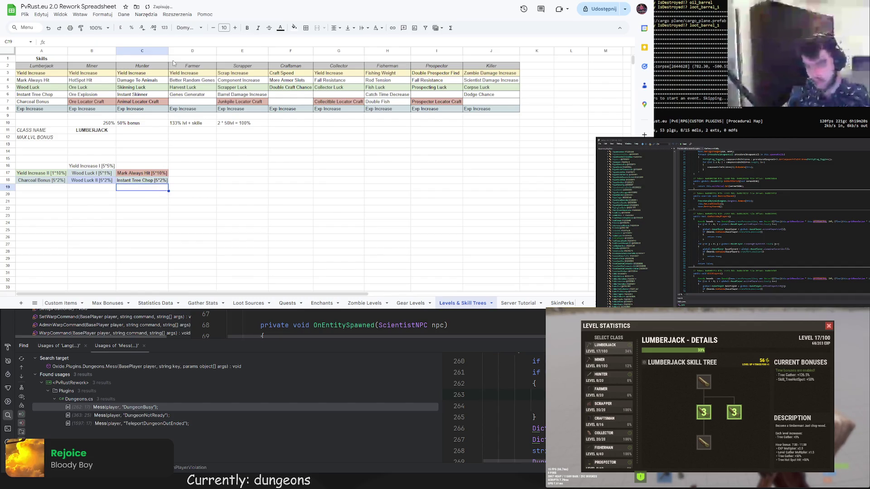
double_click(169, 50)
Copy Wood Luck II into B19 and make it 'Wood Luck III [5*3%]'
click(199, 189)
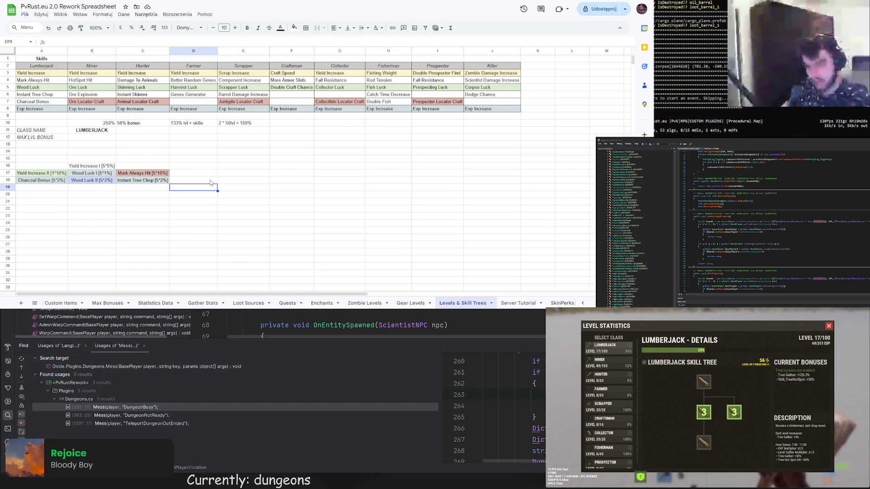
click(106, 182)
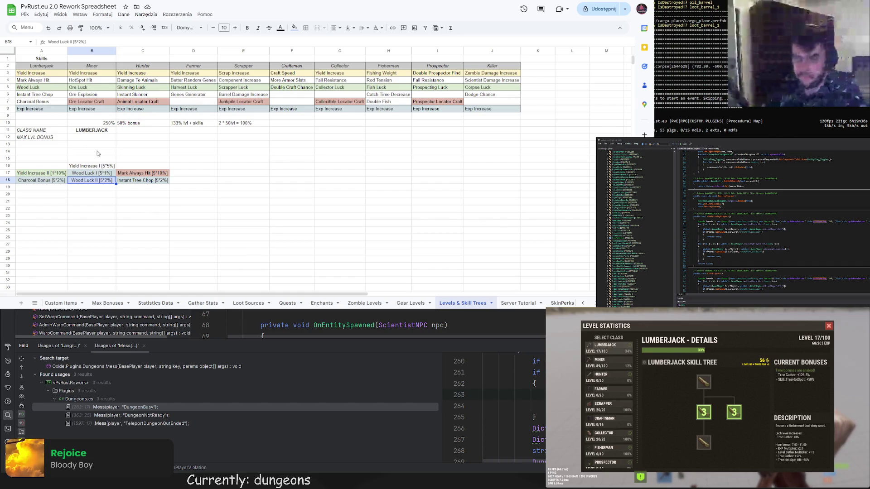
key(ctrl+c)
click(104, 189)
key(ctrl+v)
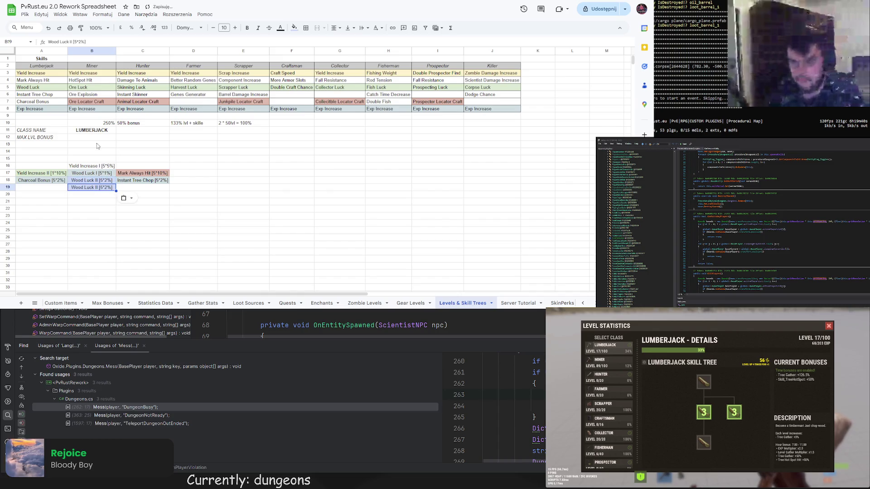
click(72, 42)
text(I)
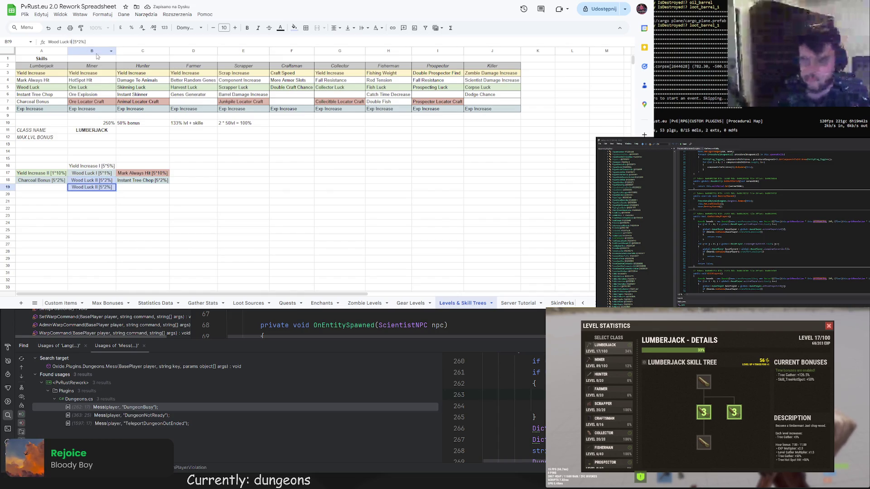
key(Return)
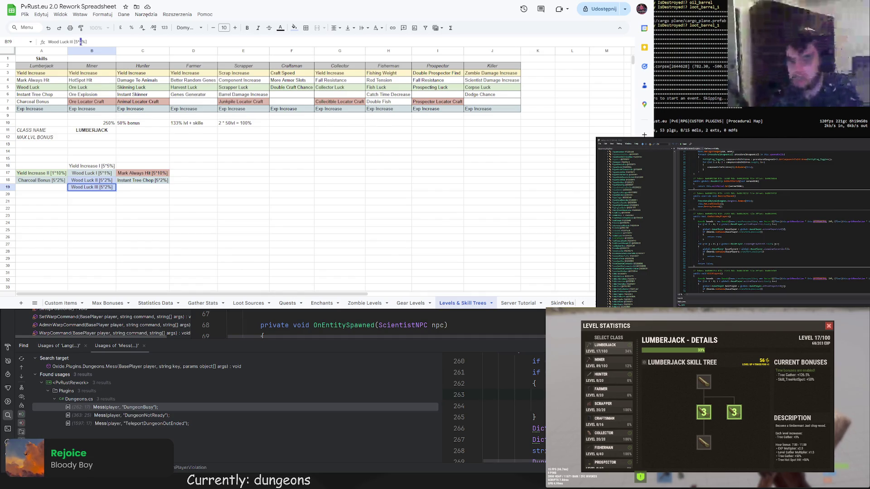
click(134, 190)
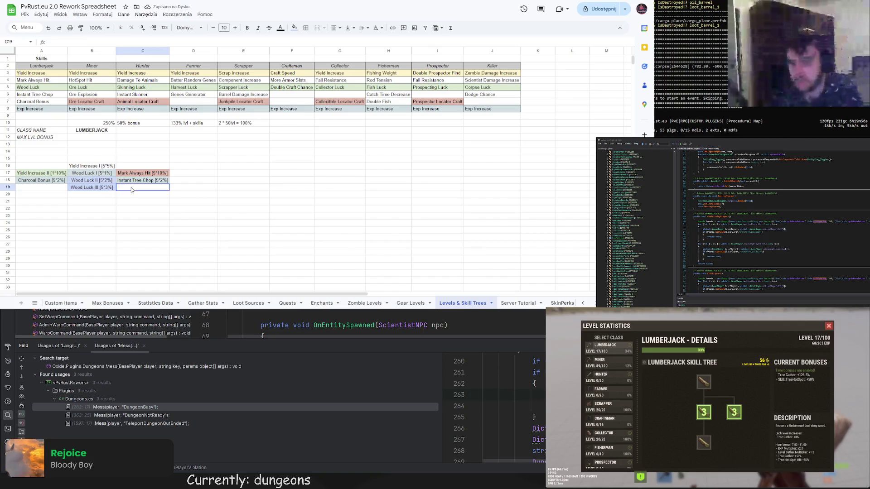
Fill the Wood Luck III cell B19 pink
click(110, 188)
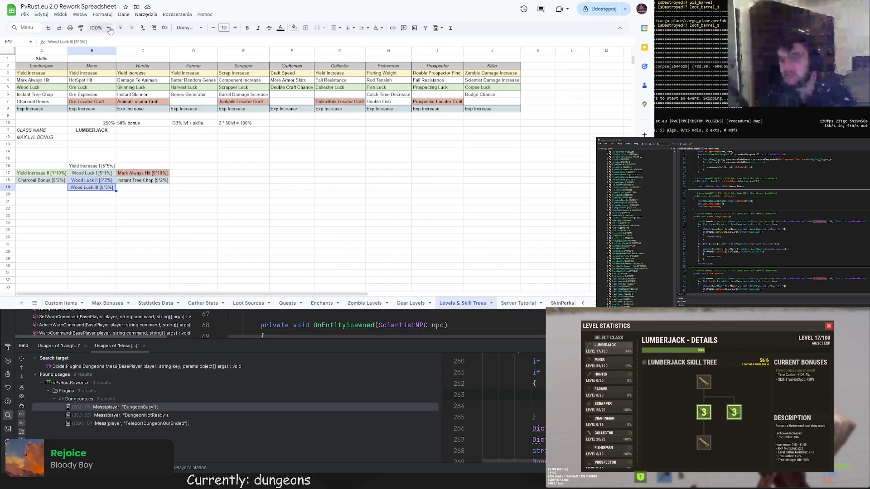
click(294, 28)
click(350, 69)
click(294, 27)
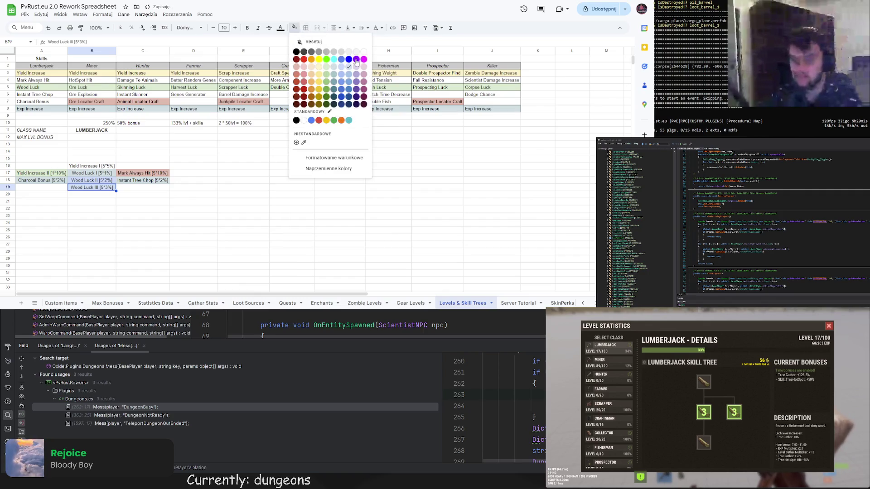
click(364, 67)
click(189, 175)
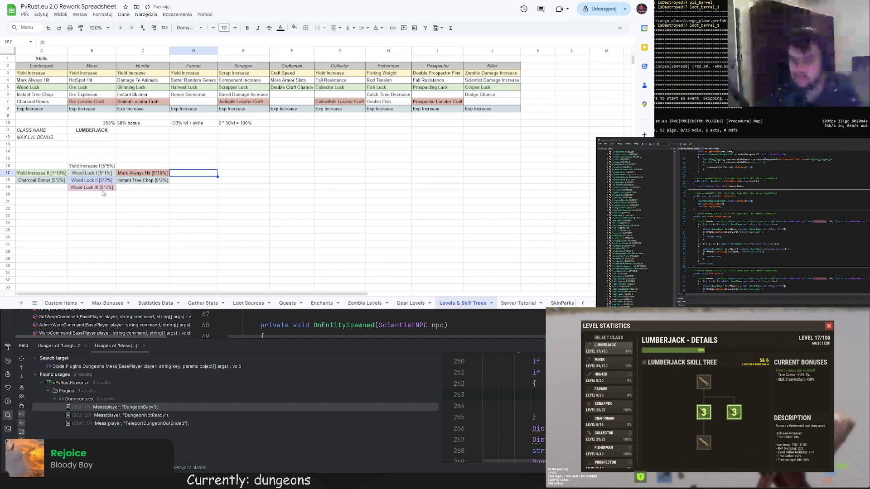
Rename C18 to 'Instant Tree Chop I [5*2%]' and copy it into C19
click(130, 190)
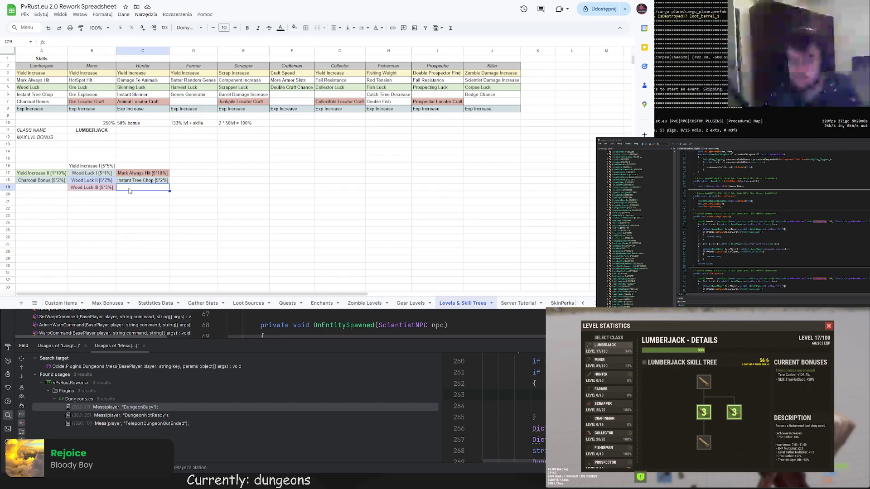
click(138, 181)
click(82, 42)
text(I)
key(Return)
key(ctrl+c)
click(151, 190)
key(ctrl+v)
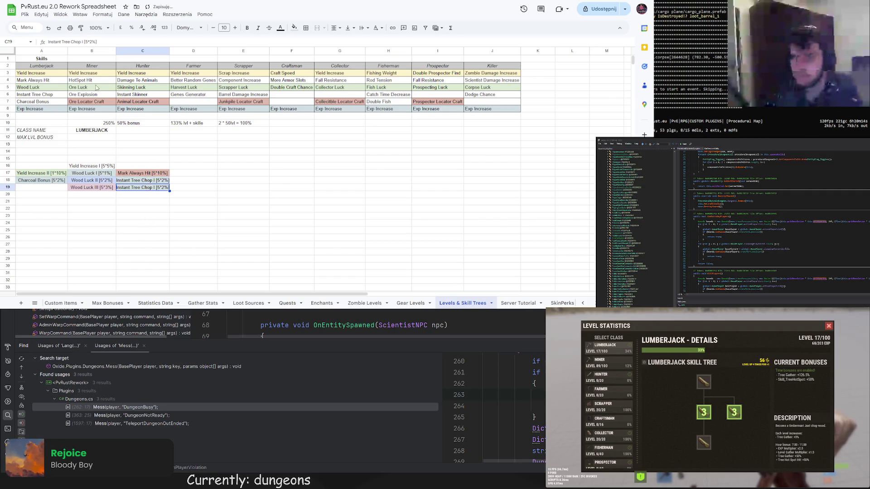
Make C19 read 'Instant Tree Chop II [5*2%]' and auto-fit column C
key(Left)
key(Up)
key(ctrl+c)
click(139, 188)
key(ctrl+v)
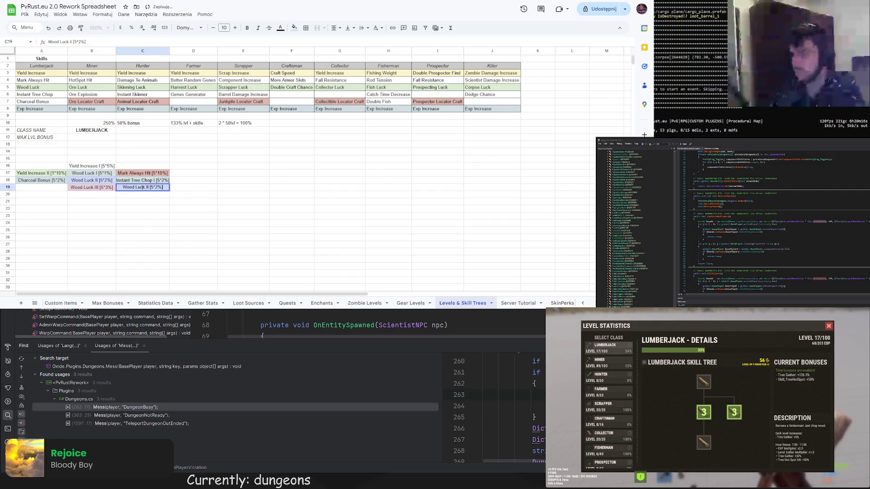
text(Instant Tree C)
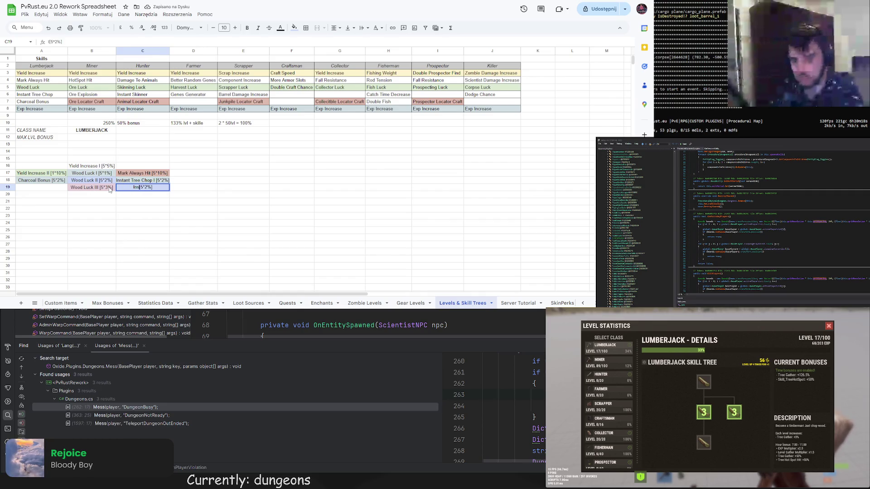
text(hop II)
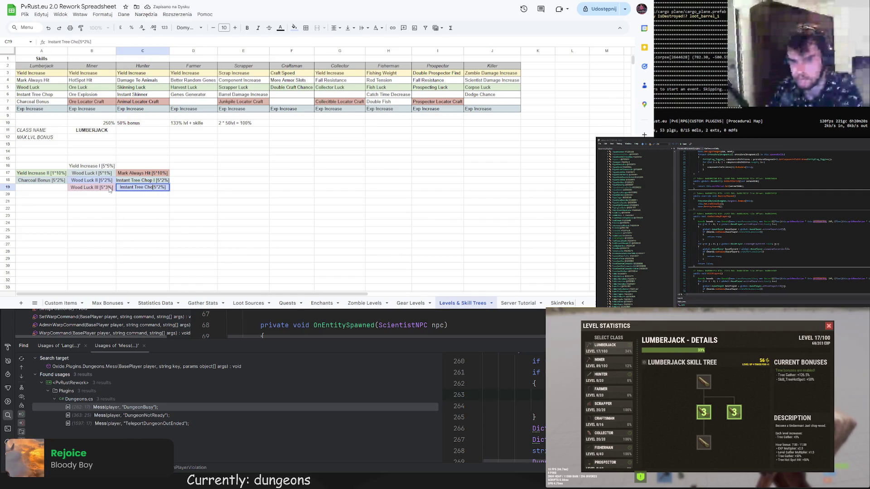
key(Return)
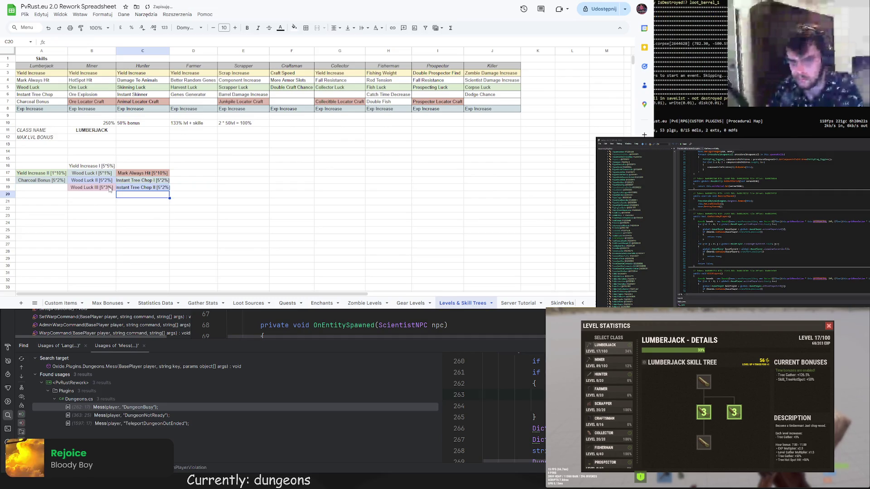
double_click(169, 50)
click(157, 190)
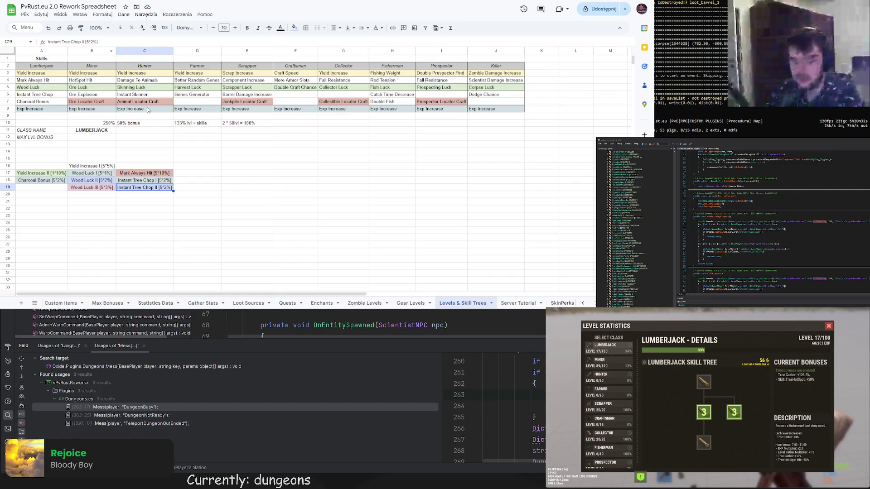
click(149, 197)
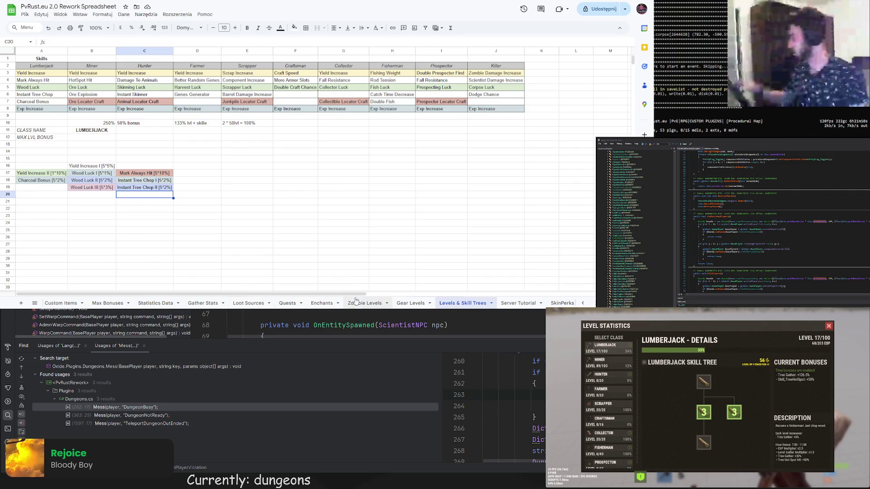
scroll(470, 304, down, 10)
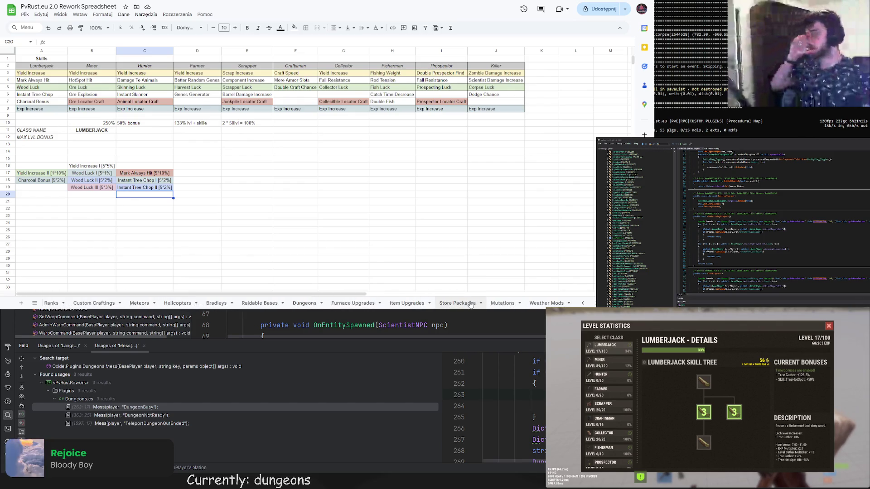
Type 'Reassign Level Skill Tree Points' into A1 of the Store Packages sheet
click(470, 304)
double_click(29, 60)
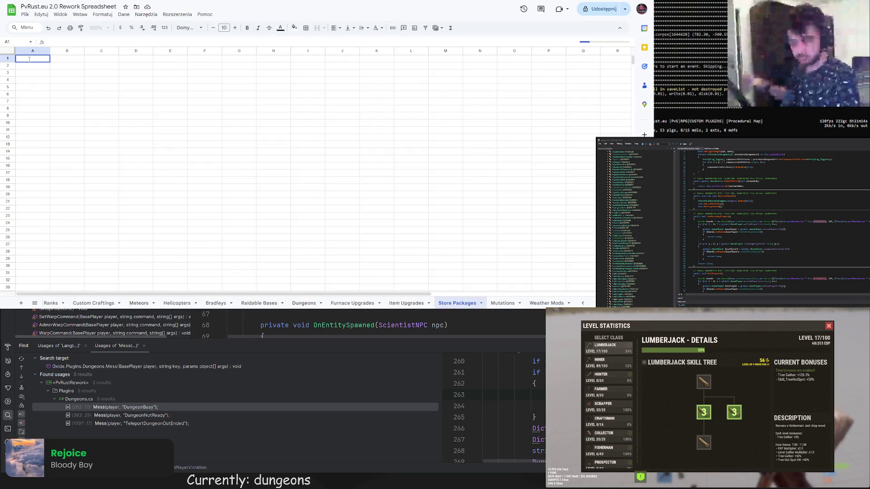
text(R)
key(BackSpace)
key(BackSpace)
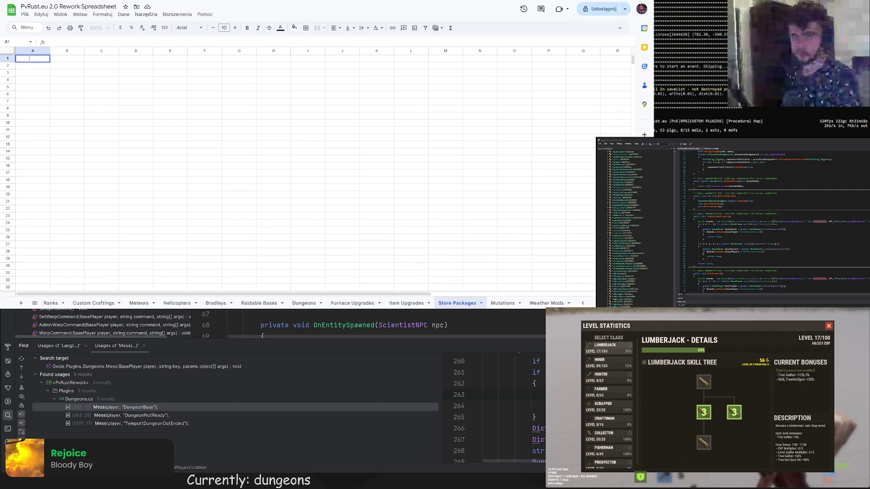
text(Reassign)
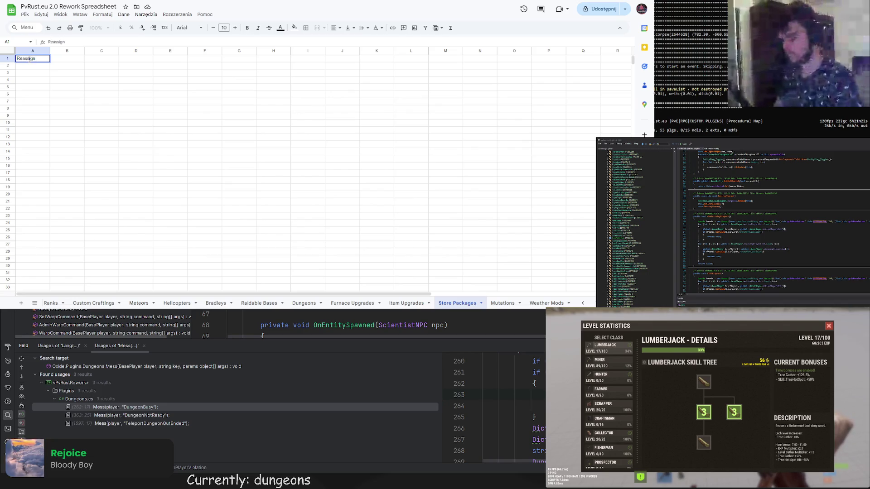
key(BackSpace)
key(BackSpace)
key(BackSpace)
text(Level Skil)
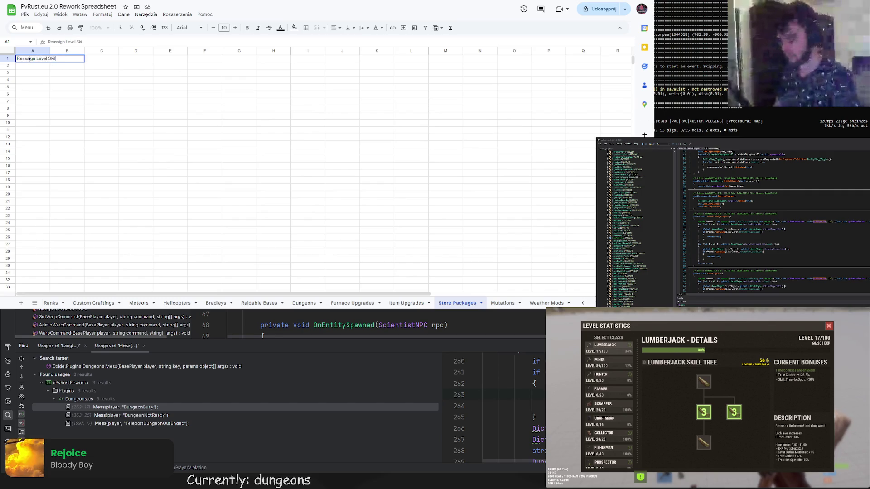
text(l Tree Points)
key(Return)
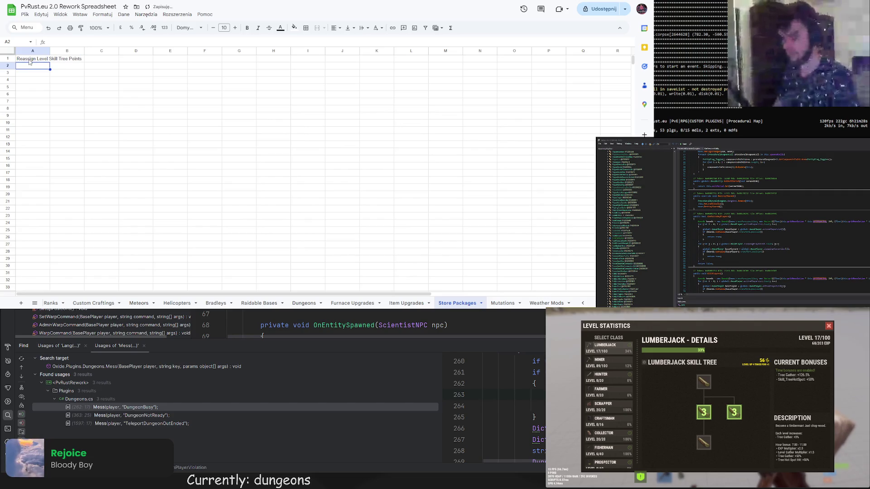
Go back to the Levels & Skill Trees sheet
scroll(127, 305, down, 5)
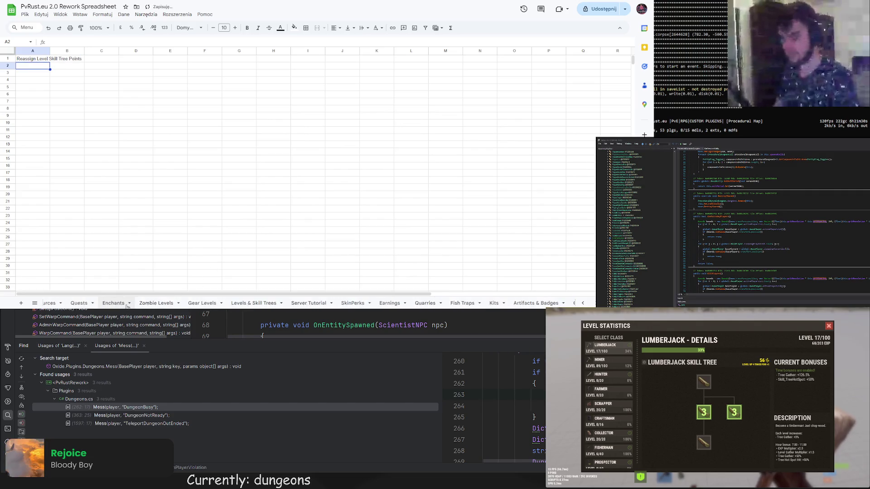
click(176, 303)
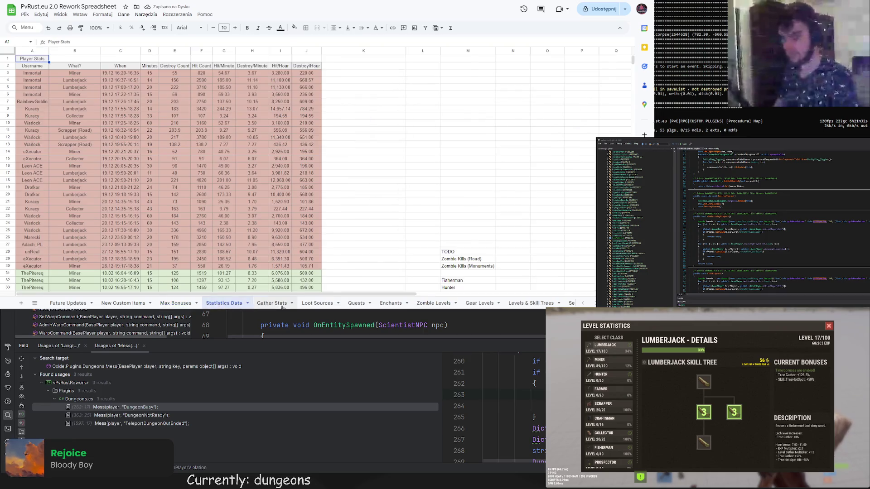
click(312, 306)
click(356, 303)
click(530, 304)
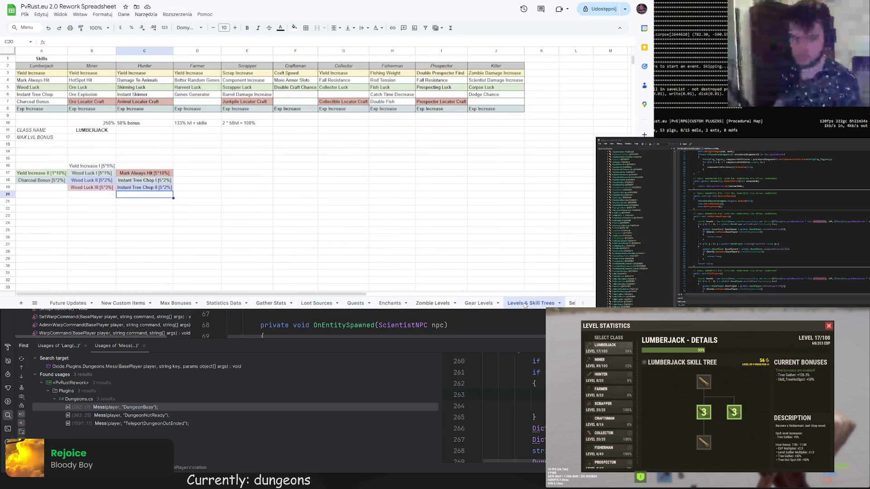
Copy the Wood Luck III cell into B20 and retype it as 'Exp Increase [1*25%]'
click(100, 195)
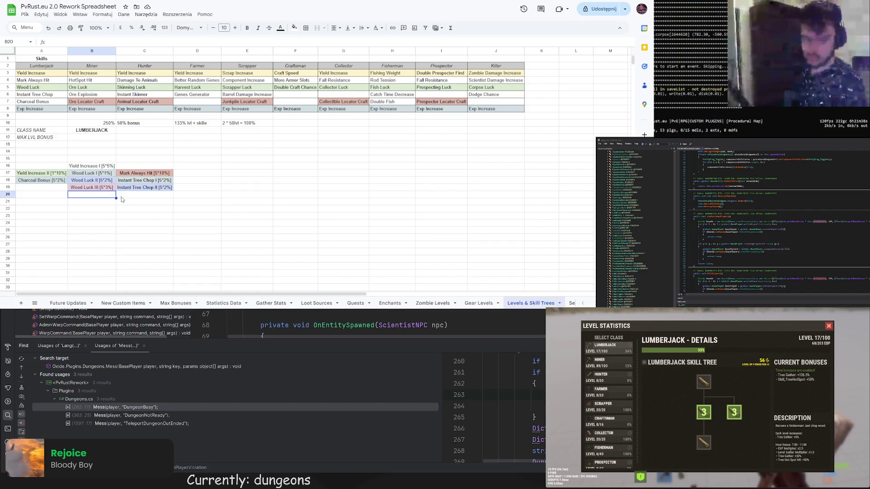
click(98, 191)
key(ctrl+c)
click(97, 196)
key(ctrl+v)
double_click(97, 195)
drag(113, 195, 74, 195)
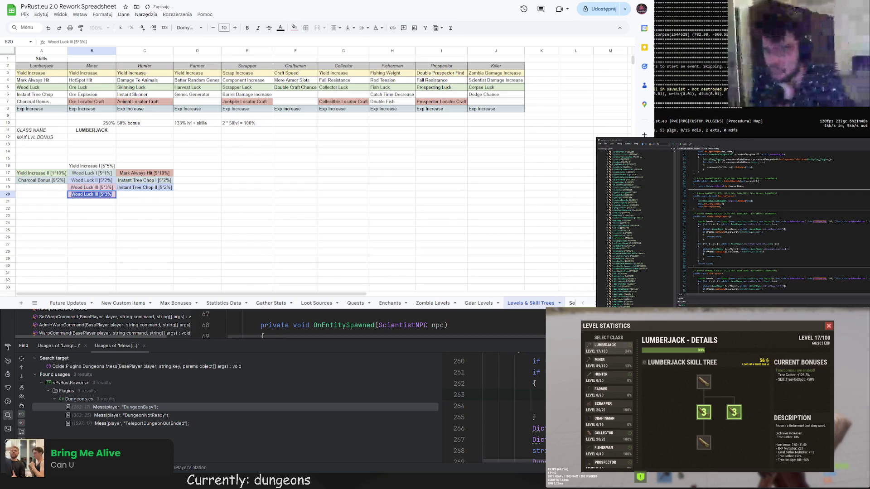
text(Exp Increase [)
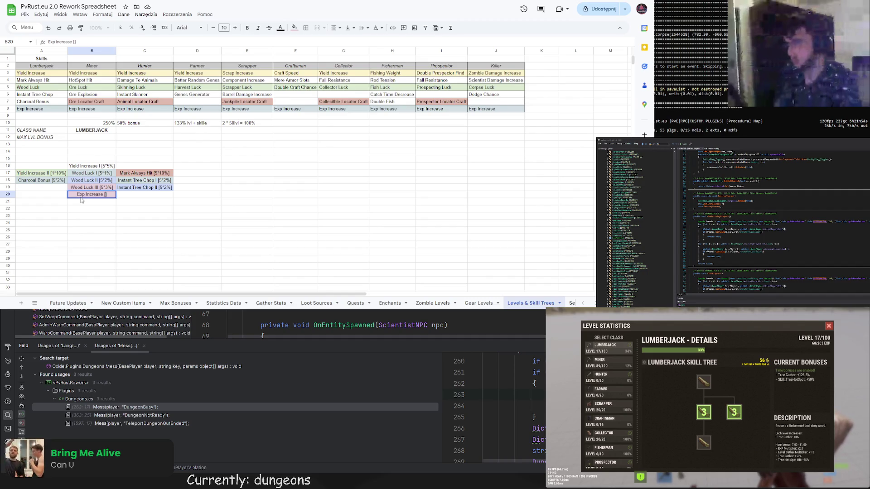
text(1*)
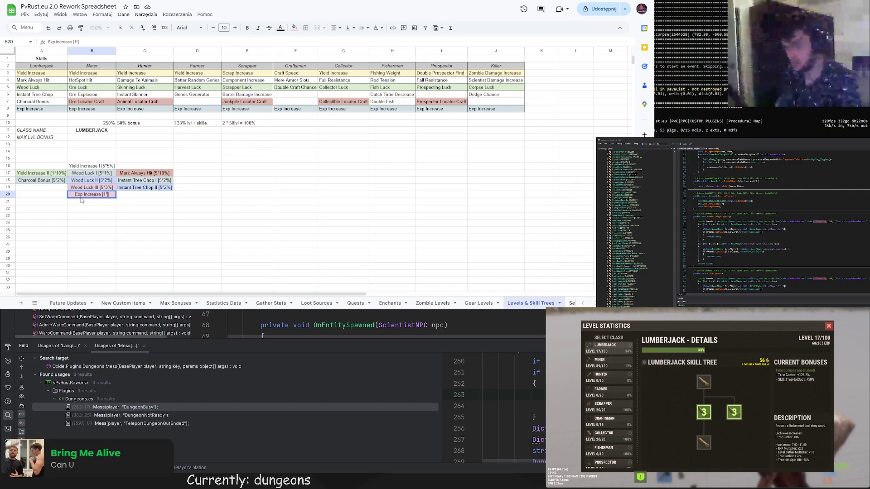
text(25%)
key(Return)
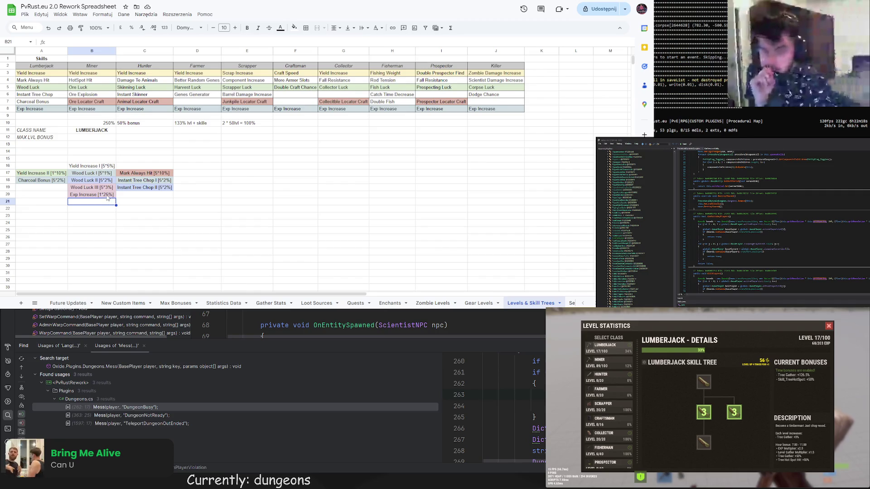
click(106, 196)
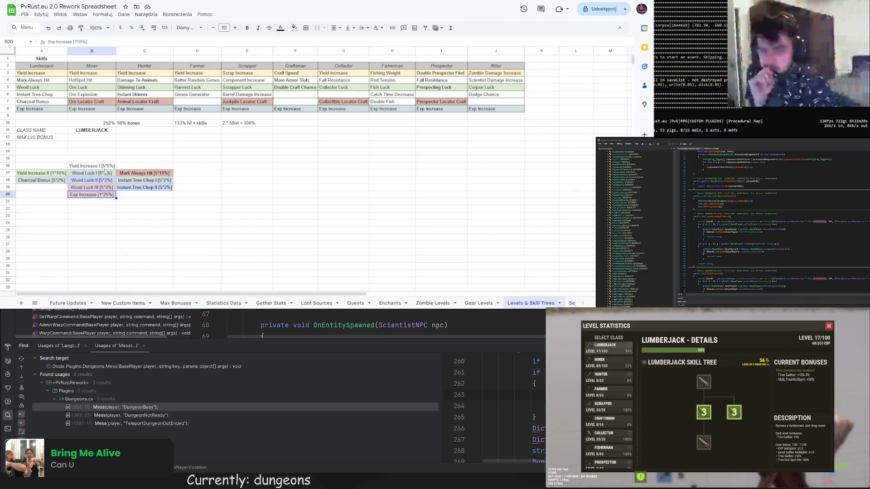
double_click(76, 42)
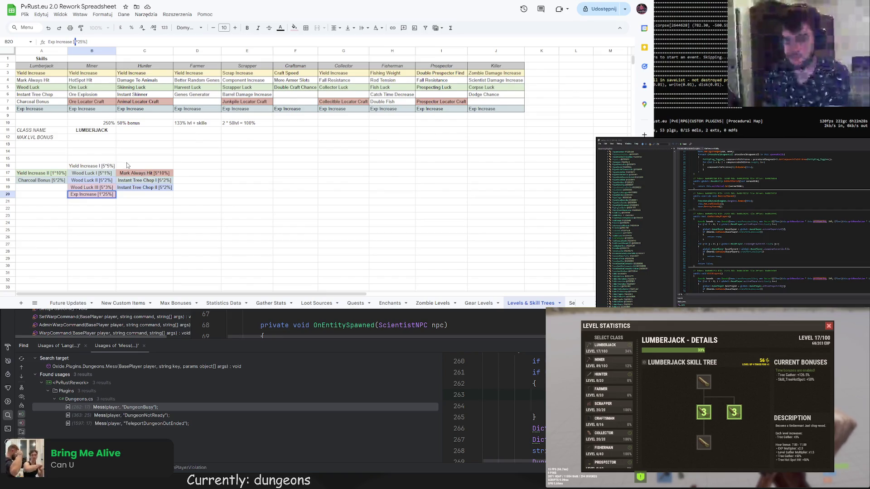
click(42, 181)
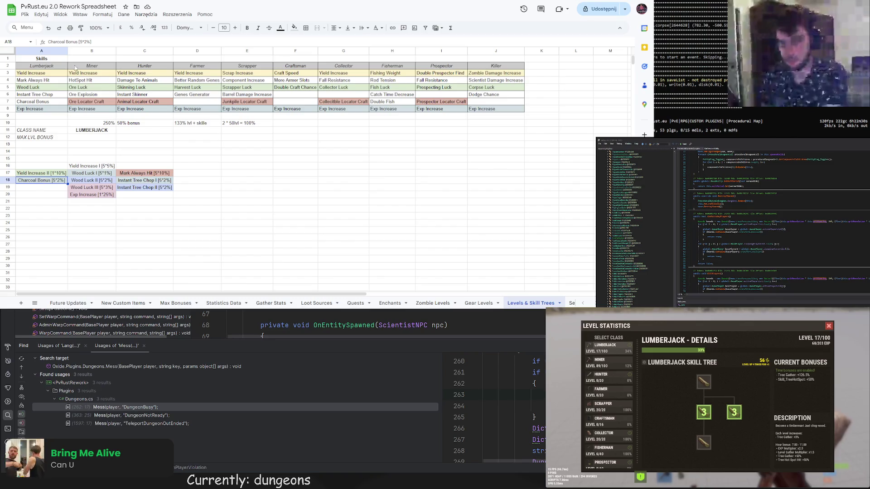
Give Yield Increase I in B16 a new fill colour
click(82, 42)
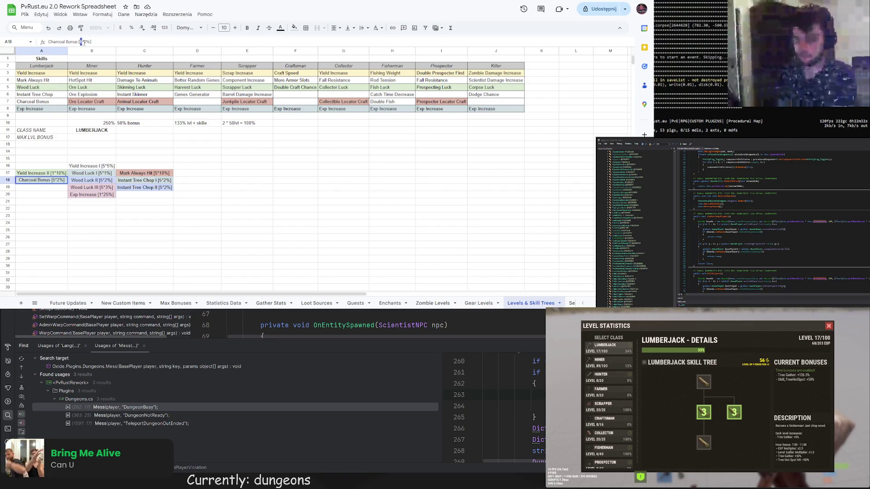
text(2*)
click(167, 160)
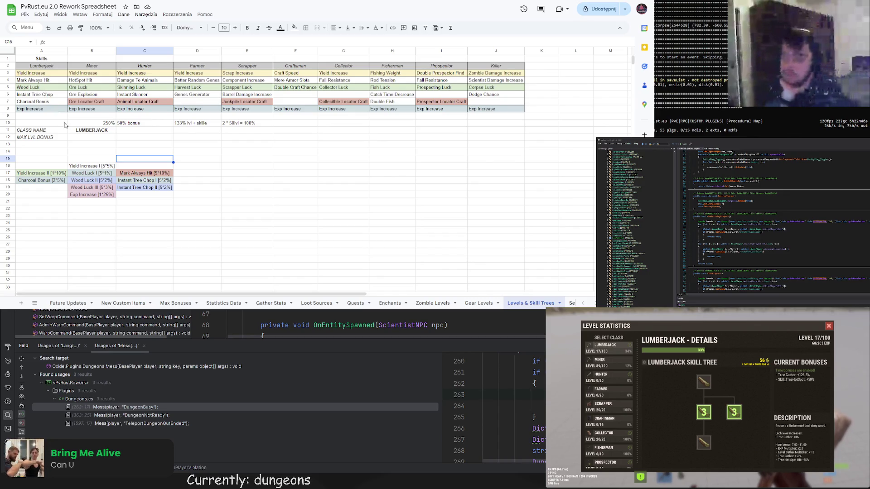
click(96, 167)
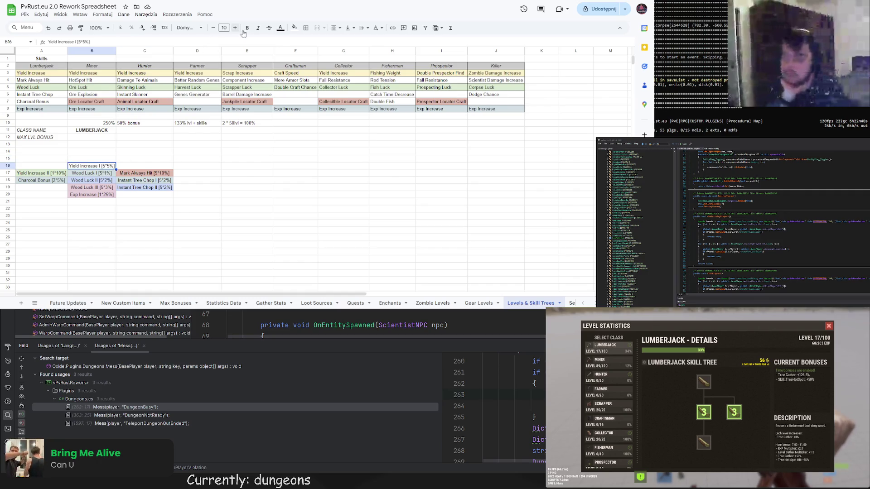
click(294, 28)
click(321, 75)
click(200, 154)
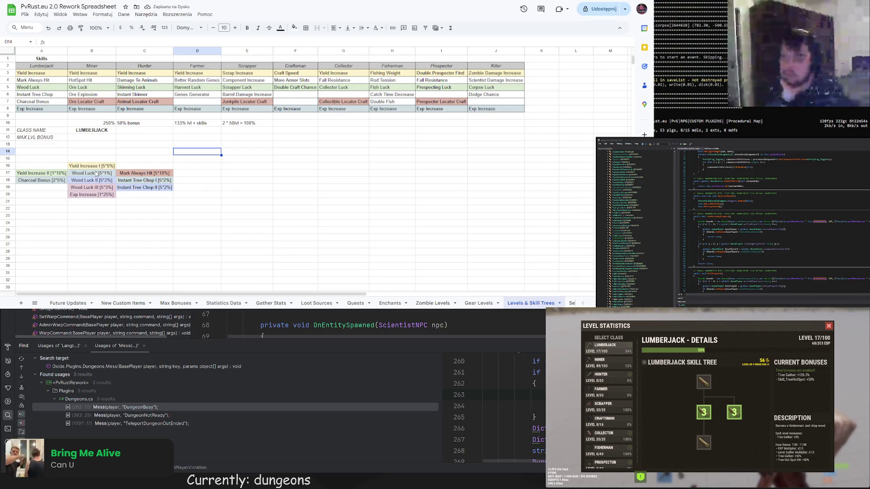
Change the fill colour of Mark Always Hit in C17
click(55, 175)
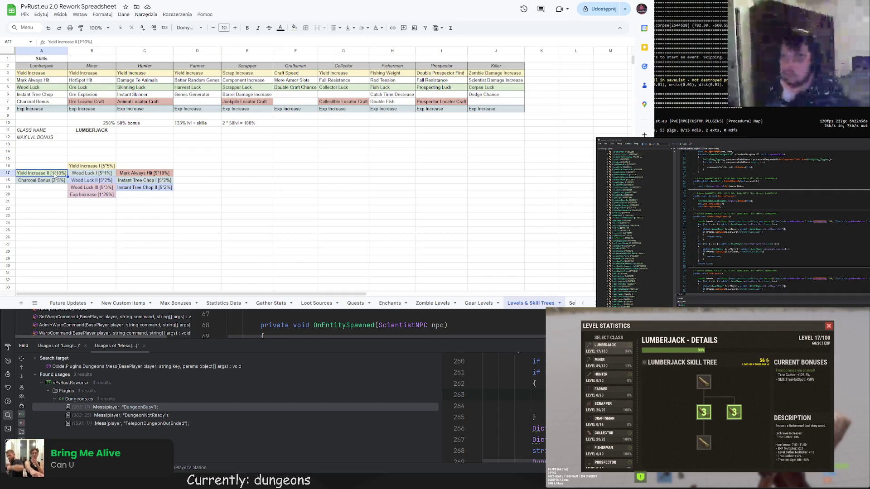
click(141, 175)
click(294, 27)
click(317, 73)
click(213, 151)
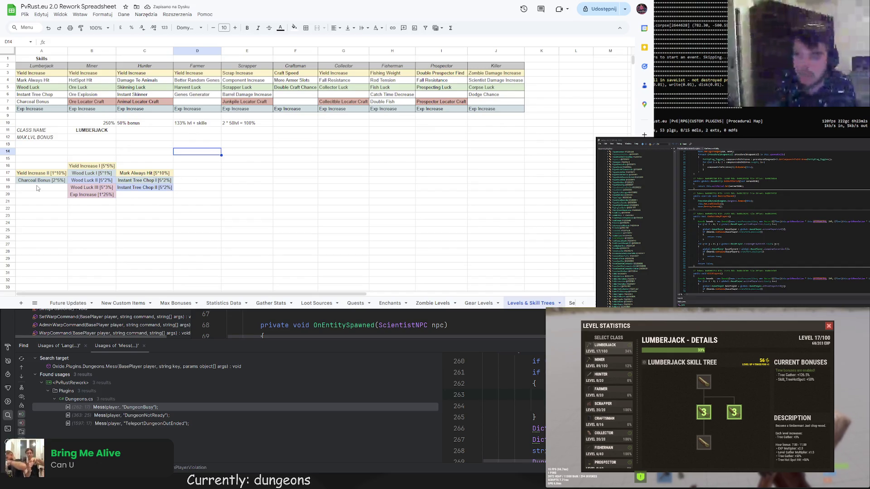
Fill Wood Luck II (B18) and Instant Tree Chop II (C19) light orange
click(98, 181)
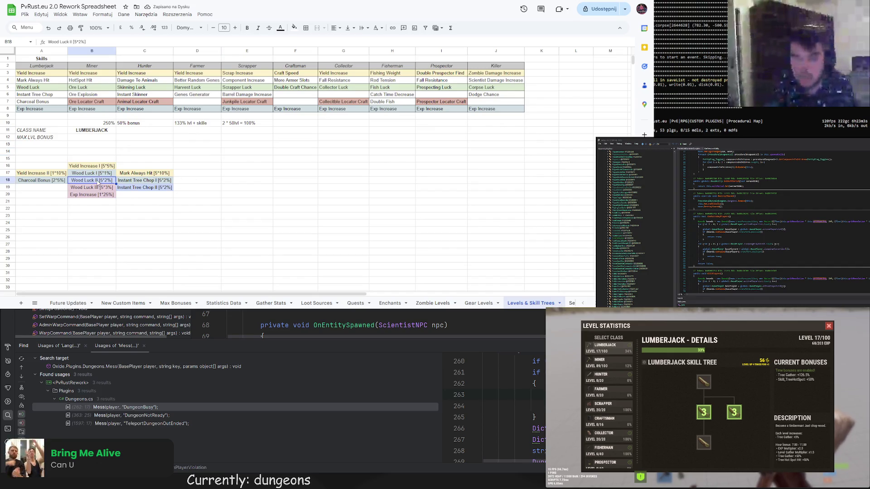
ctrl+click(144, 188)
click(294, 28)
click(315, 71)
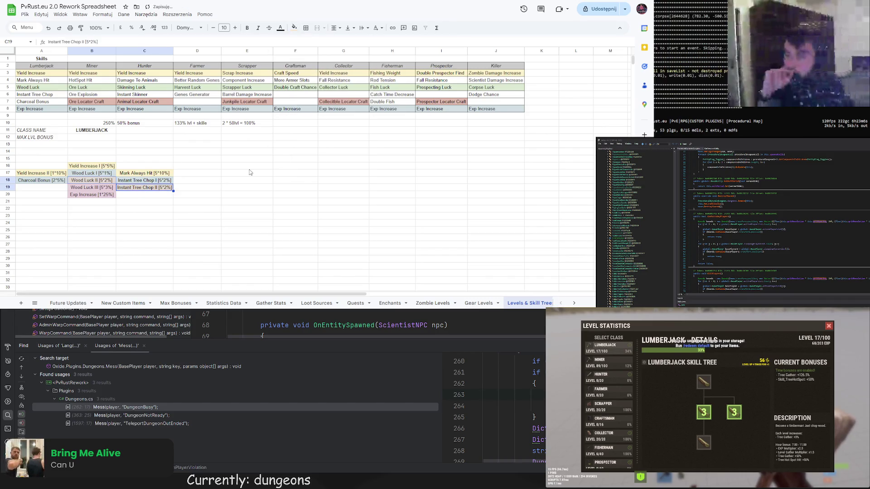
click(247, 173)
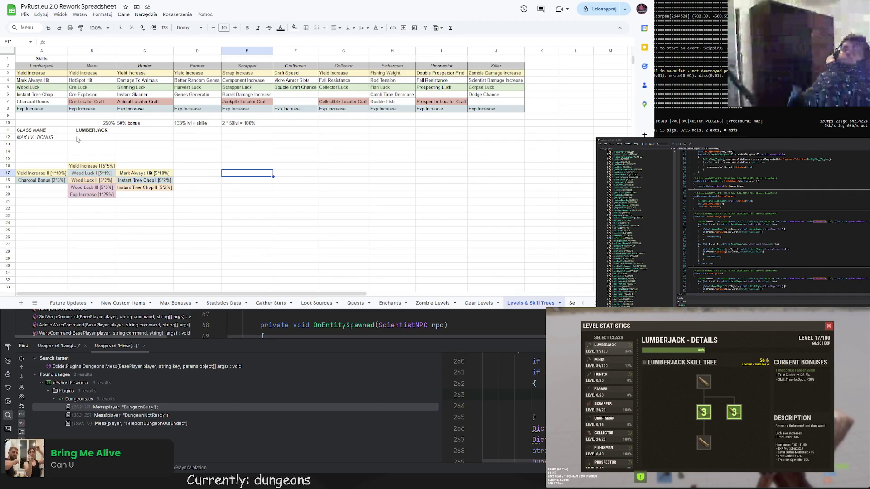
Enter '2% * 50 LvL = 100%' in B12 as the Lumberjack max level bonus
click(77, 138)
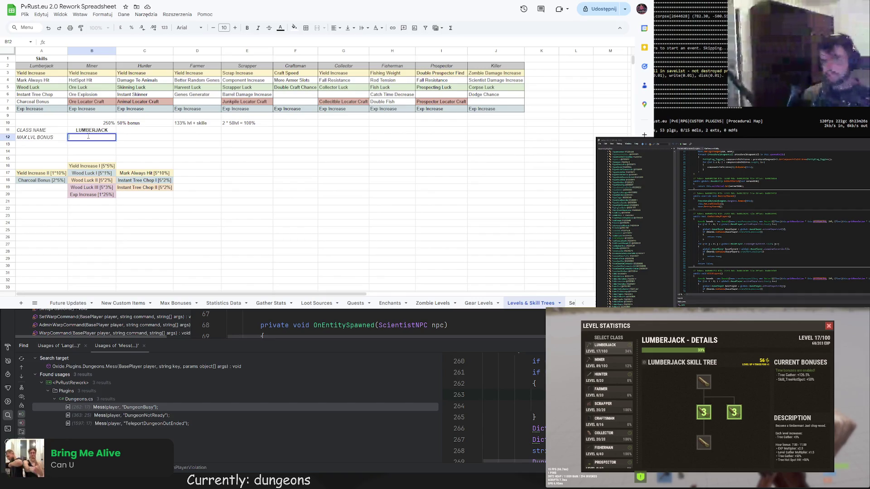
text(2% * 50lv)
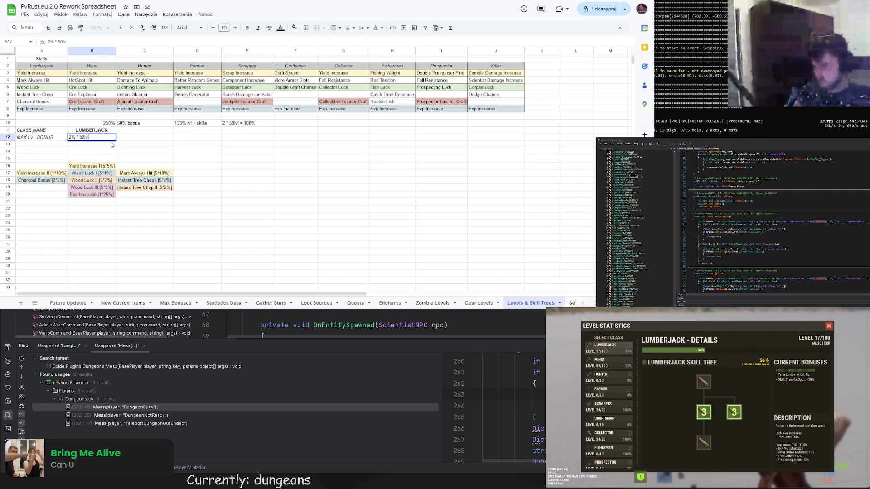
text(LvL)
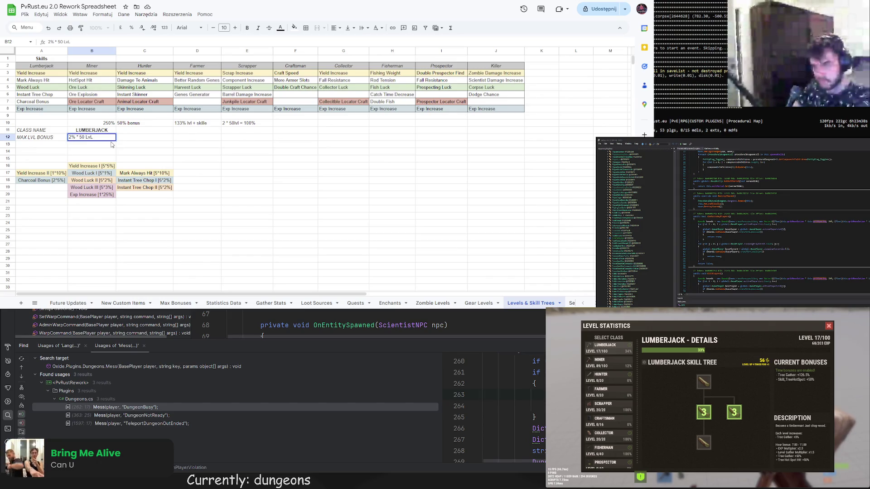
text( = 100%)
key(Return)
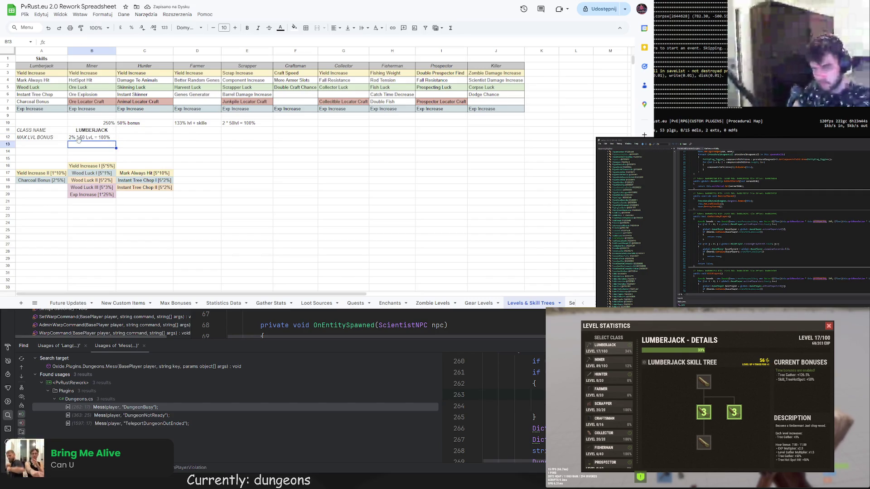
click(46, 146)
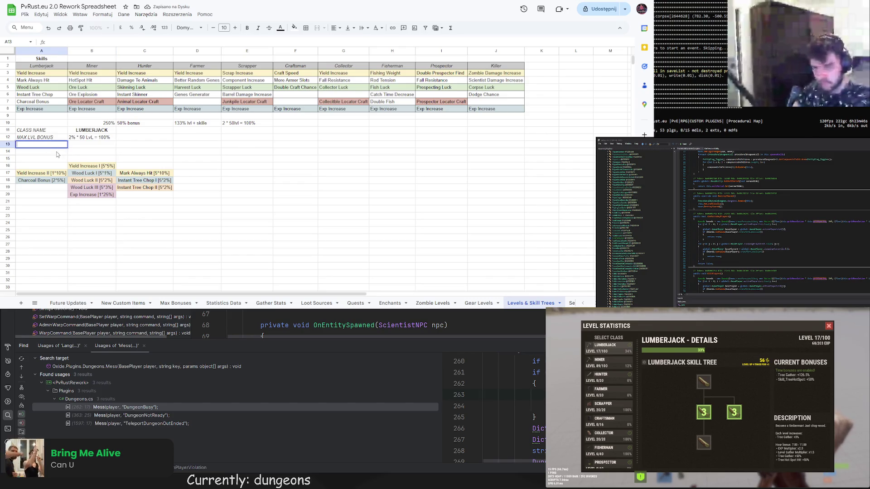
Add a SKILL TREE BONUS row with a value of 40% below MAX LVL BONUS
text(SKILL TREE BO)
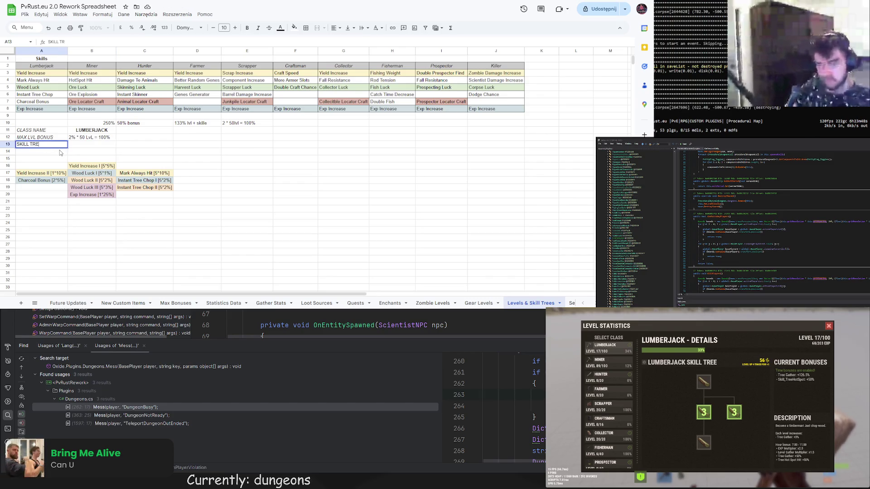
text(NUS)
key(Return)
click(99, 147)
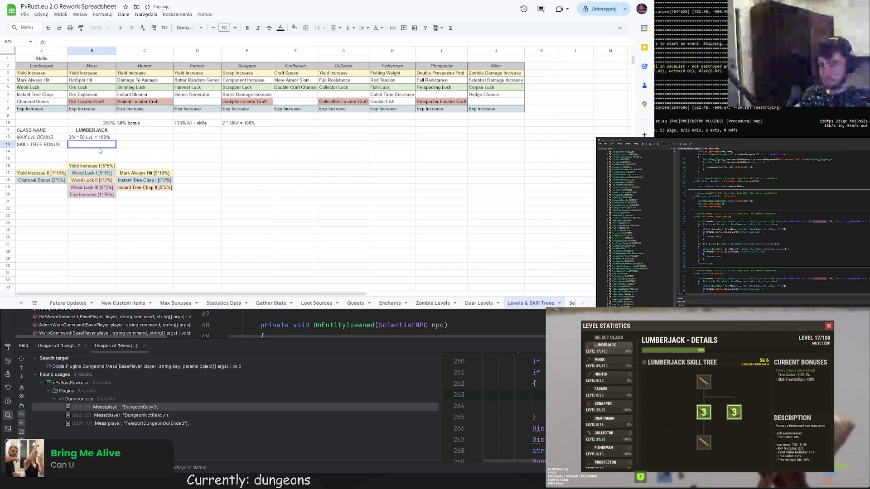
text(40%)
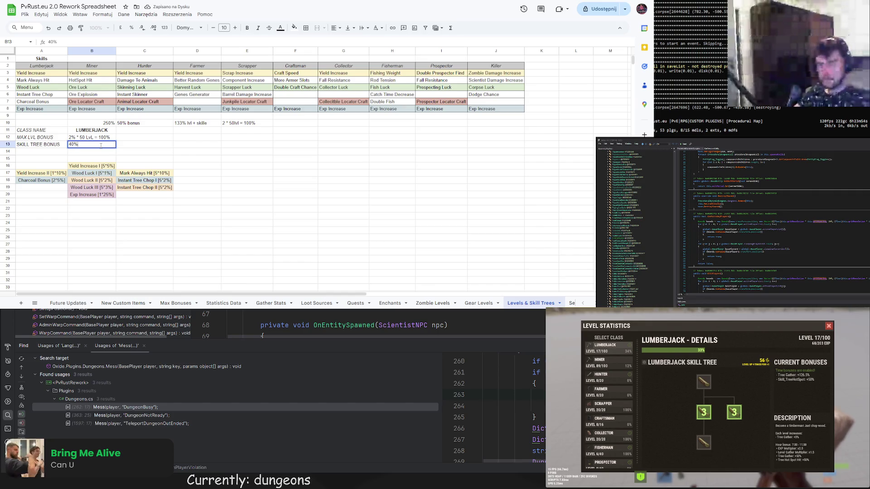
key(Return)
key(Up)
double_click(52, 42)
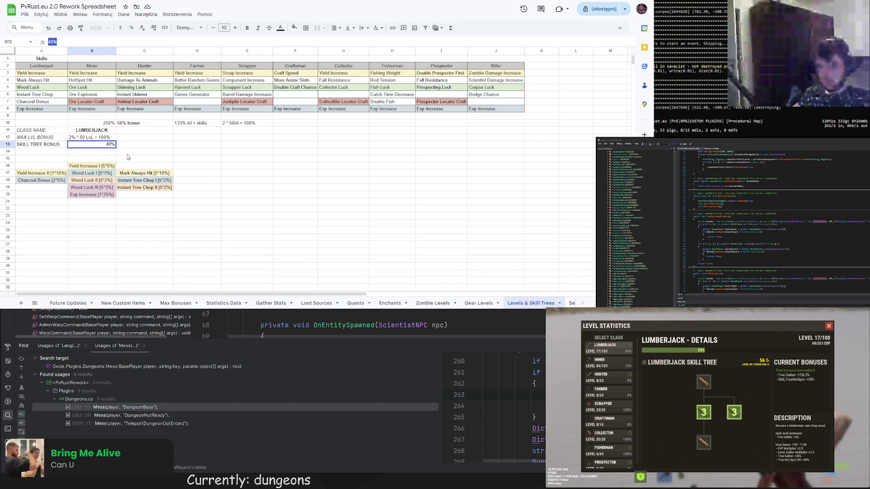
click(128, 153)
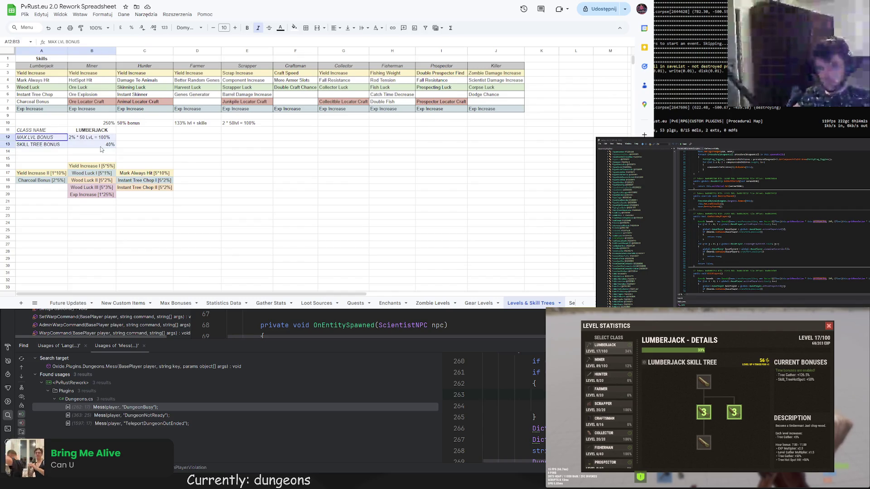
Italicise the MAX LVL BONUS and SKILL TREE BONUS labels and centre both bonus values
click(47, 139)
drag(47, 141, 90, 144)
click(257, 28)
click(336, 28)
click(347, 41)
click(233, 159)
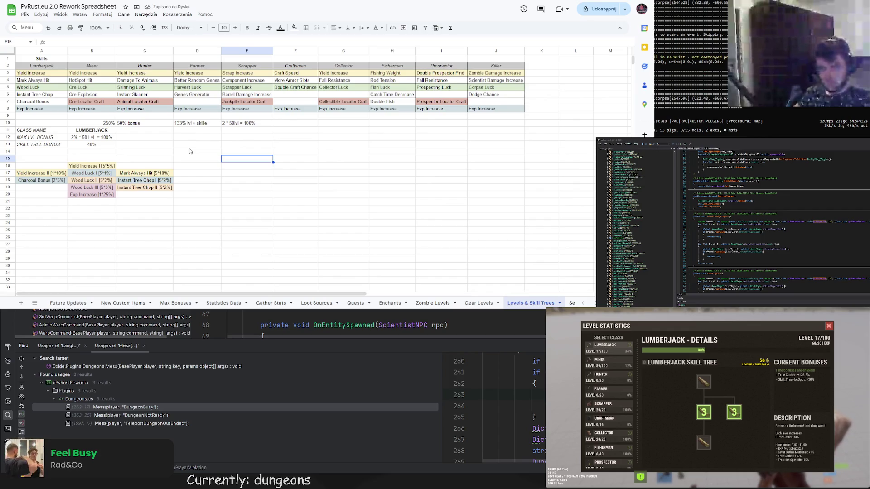
drag(105, 122, 251, 127)
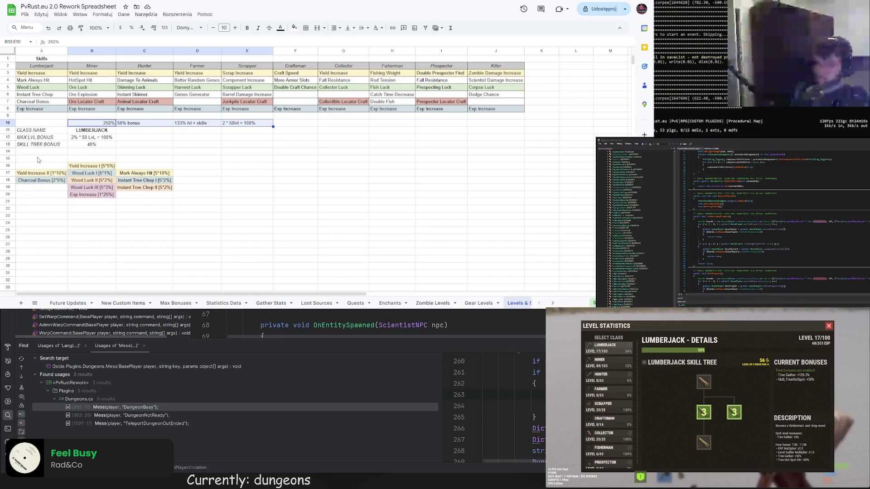
click(57, 152)
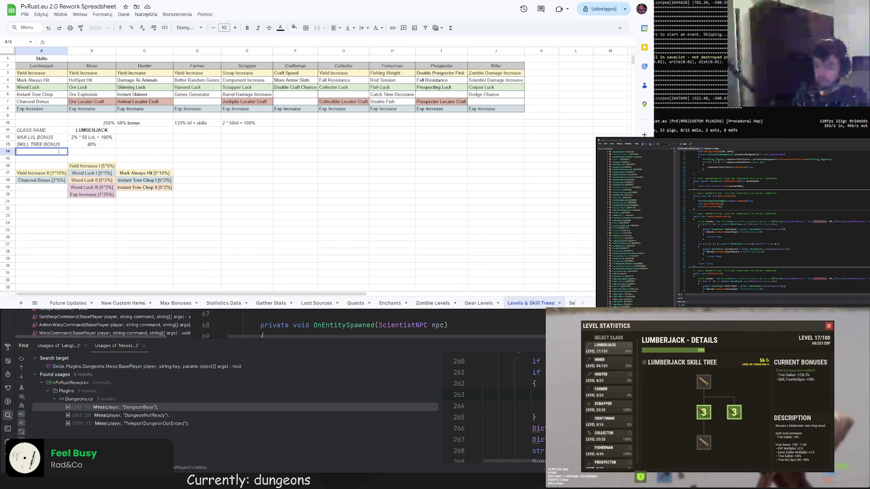
Add italic HOUR GATHER BONUS and HOUR GATHER MULT labels and widen column A to fit
text(HOUR GATHER BONUS)
key(Return)
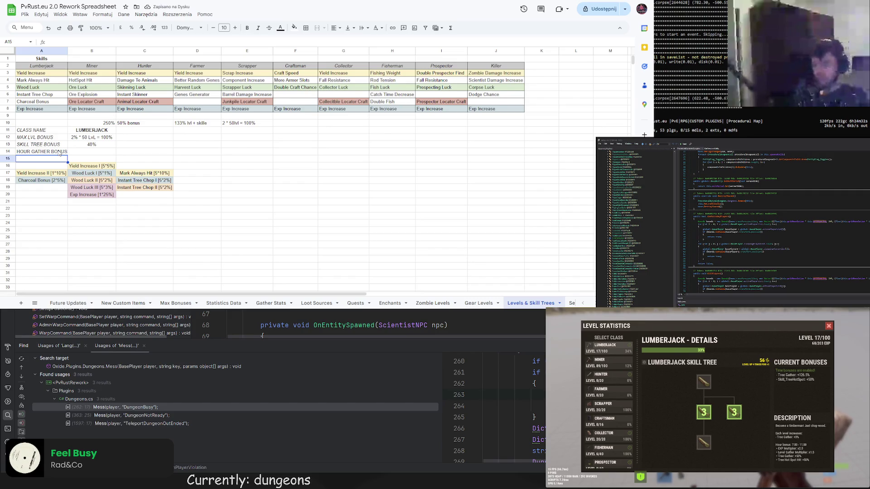
text(HOUR GATHER MULT)
key(Return)
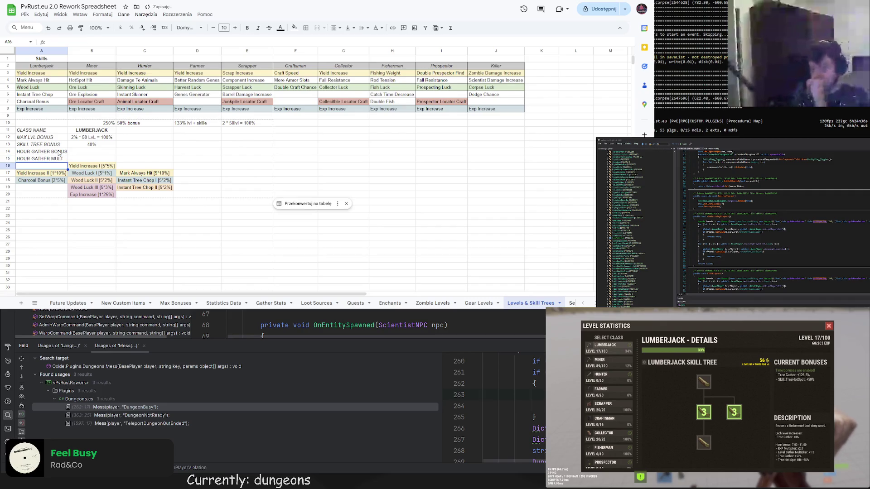
drag(59, 153, 58, 159)
key(ctrl+i)
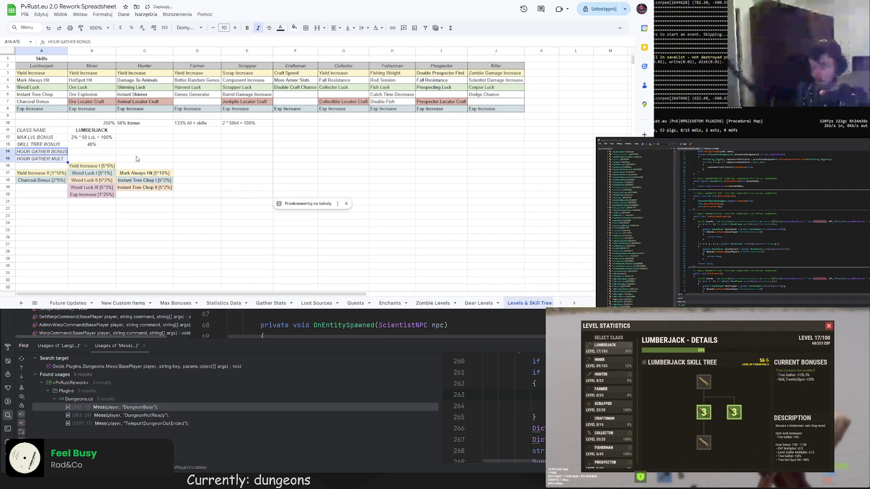
click(139, 157)
click(95, 154)
drag(68, 50, 68, 50)
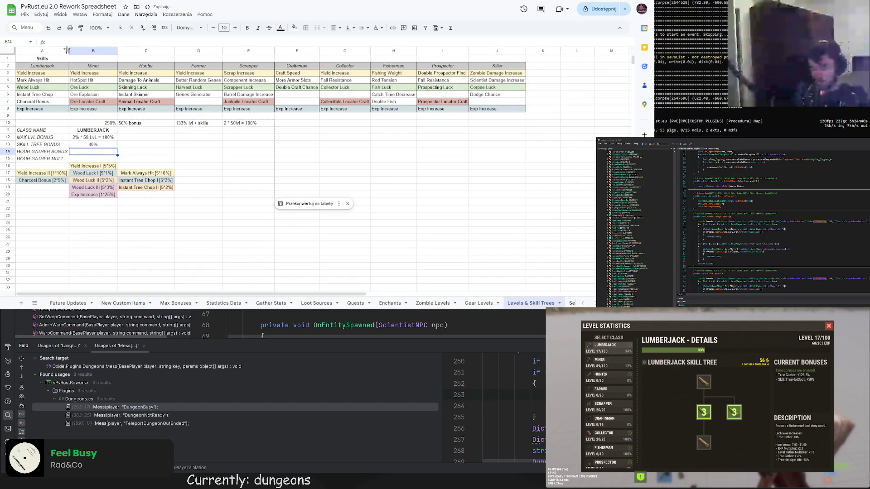
Enter 50% as the hour gather bonus and x1.5 as the hour gather multiplier
double_click(89, 152)
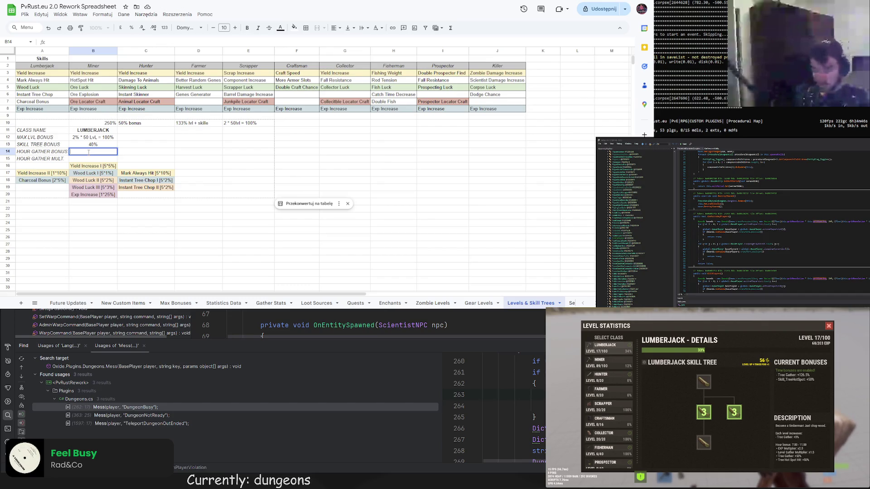
click(96, 145)
click(52, 42)
key(Return)
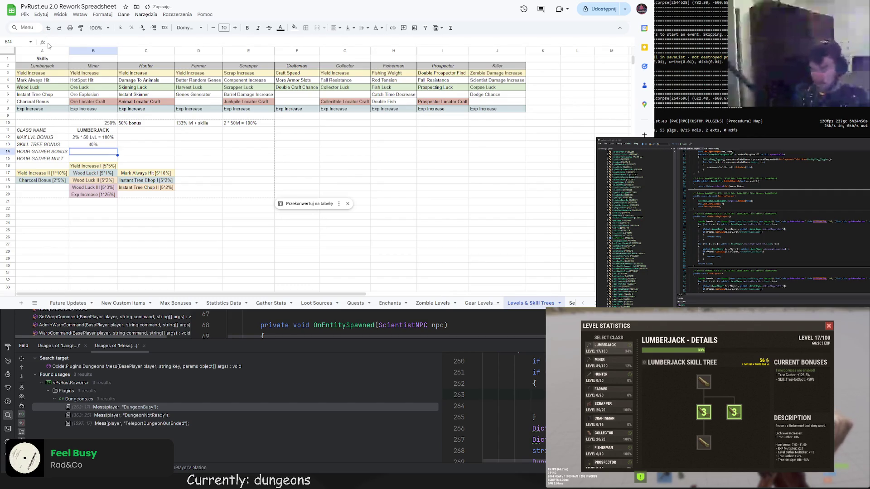
key(Up)
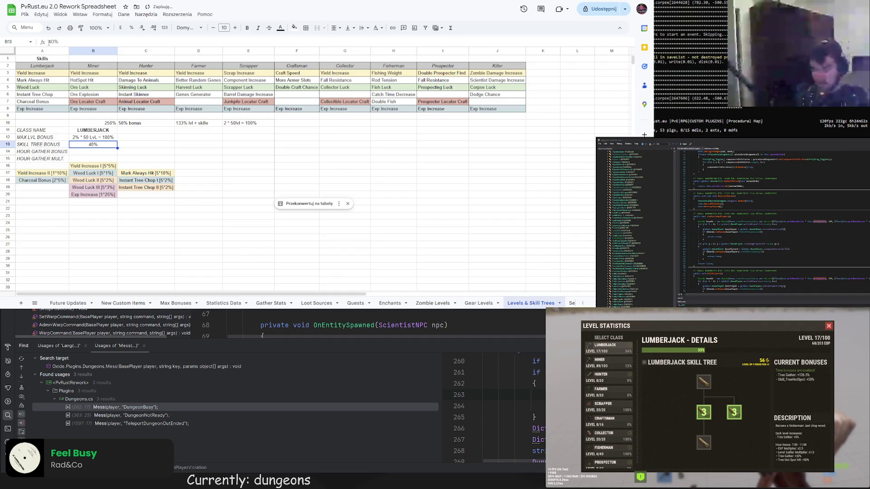
click(91, 155)
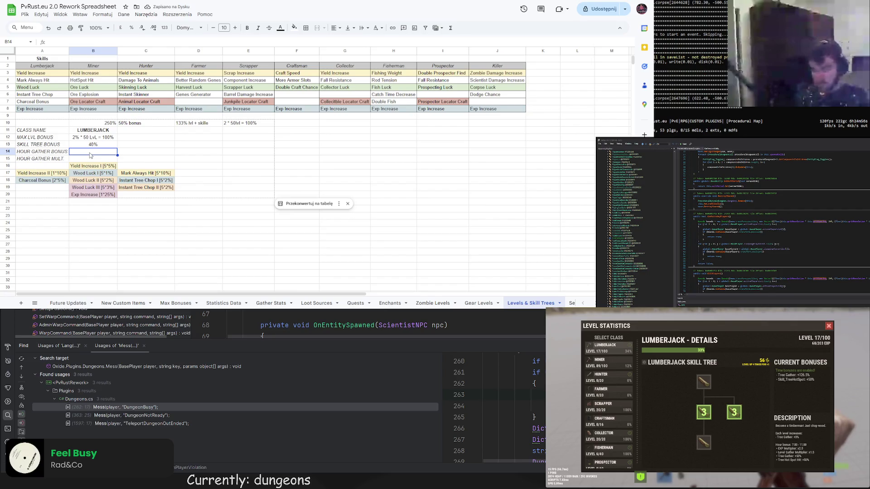
text(50%)
key(Return)
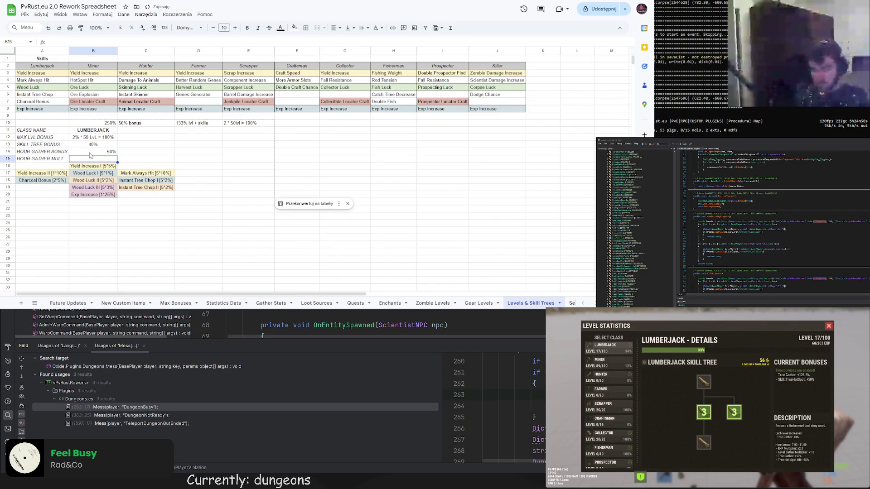
text(x1.5)
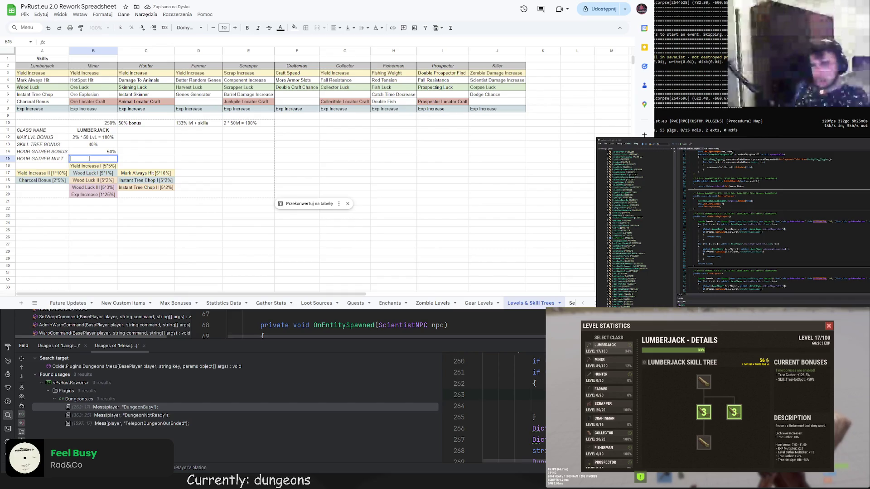
key(Return)
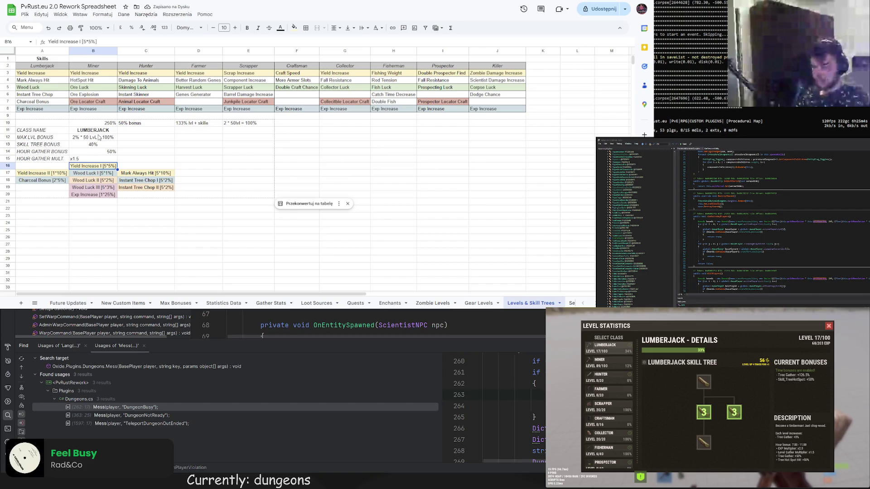
Clear the percentage notes from row 10
click(116, 123)
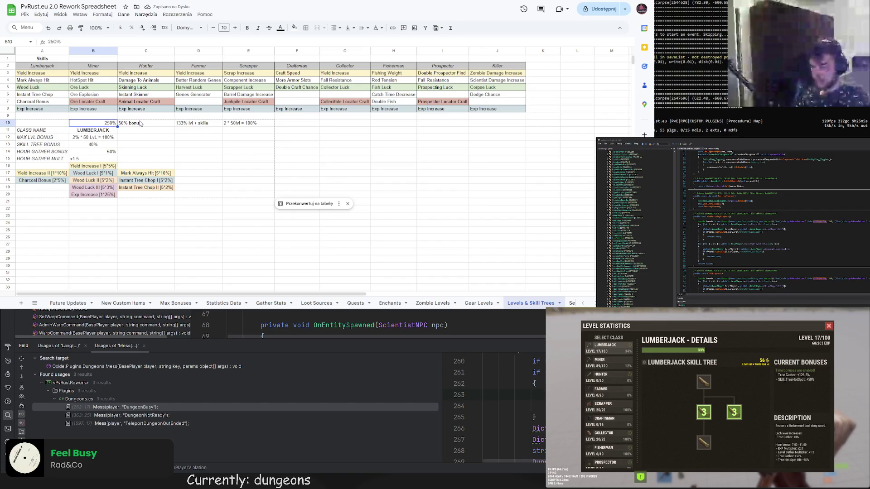
shift+click(236, 124)
key(Delete)
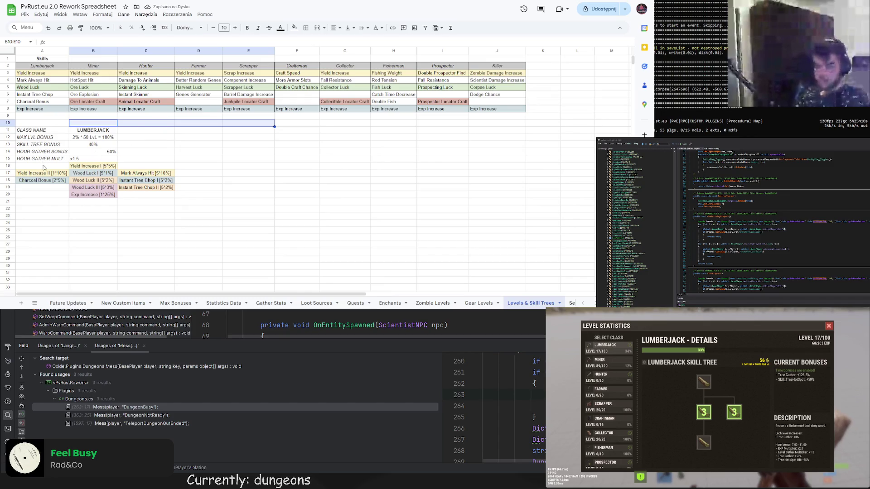
Move the Lumberjack skill tree block down one row
drag(42, 166, 171, 193)
key(ctrl+c)
click(93, 174)
key(ctrl+v)
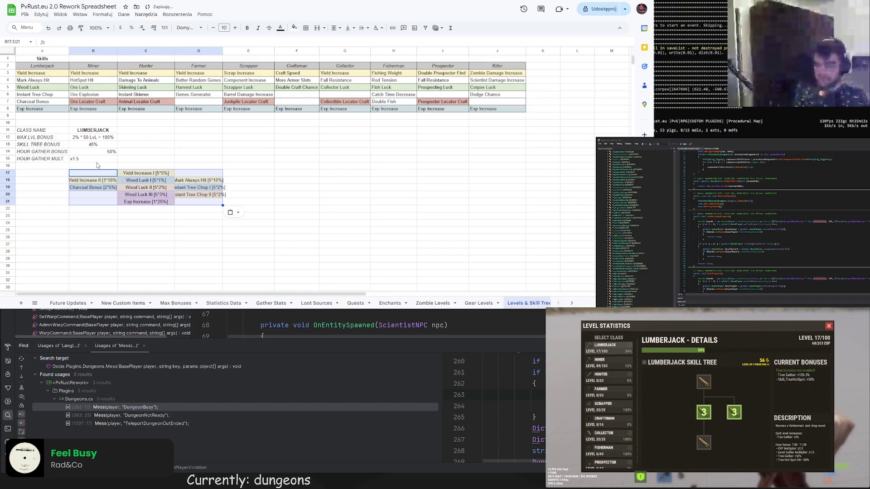
key(ctrl+z)
click(48, 174)
key(ctrl+v)
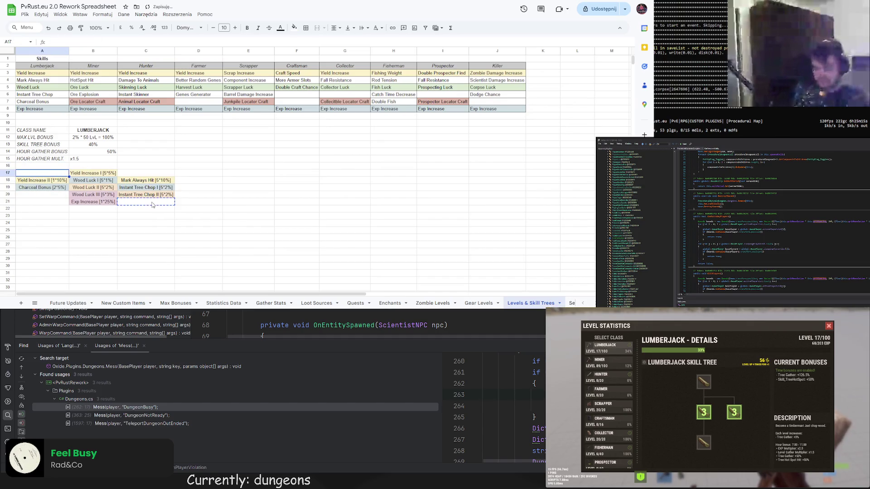
key(Right)
key(Down)
key(Down)
key(Delete)
click(46, 174)
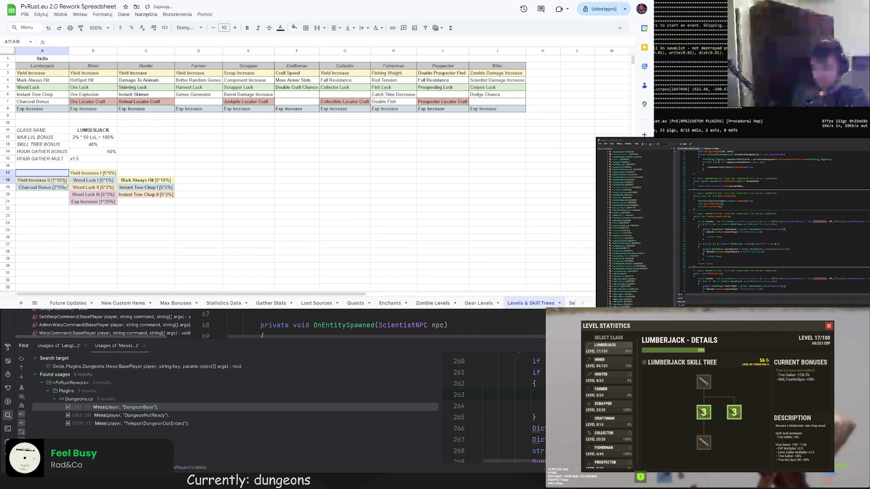
key(ctrl+v)
click(44, 181)
key(ctrl+v)
Add a bold SUM label beneath HOUR GATHER MULT
click(52, 166)
text(SUM)
key(ctrl+Return)
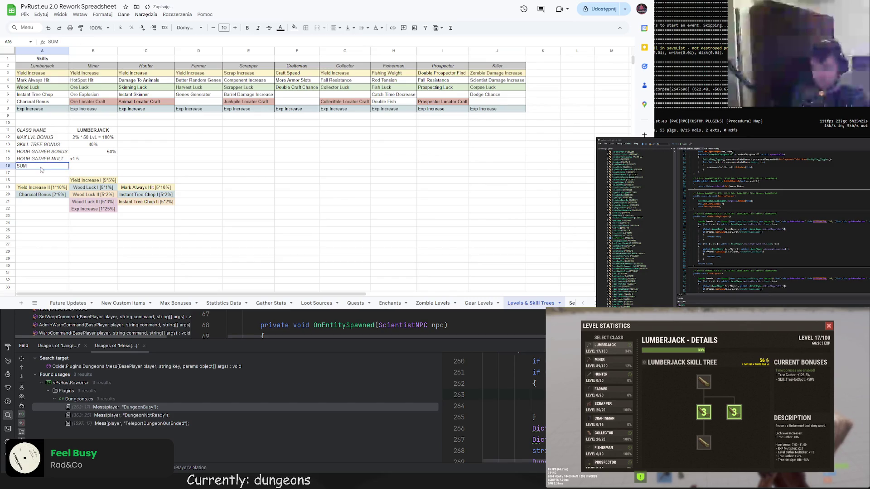
click(247, 29)
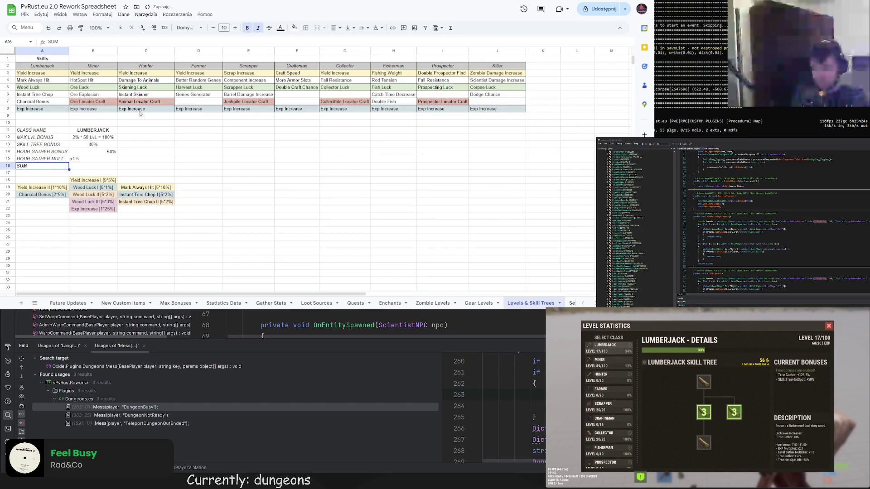
click(82, 168)
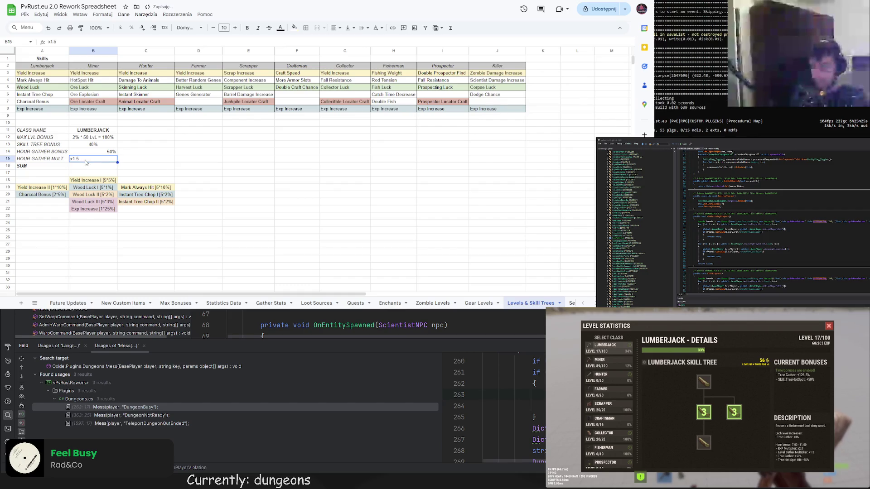
click(107, 139)
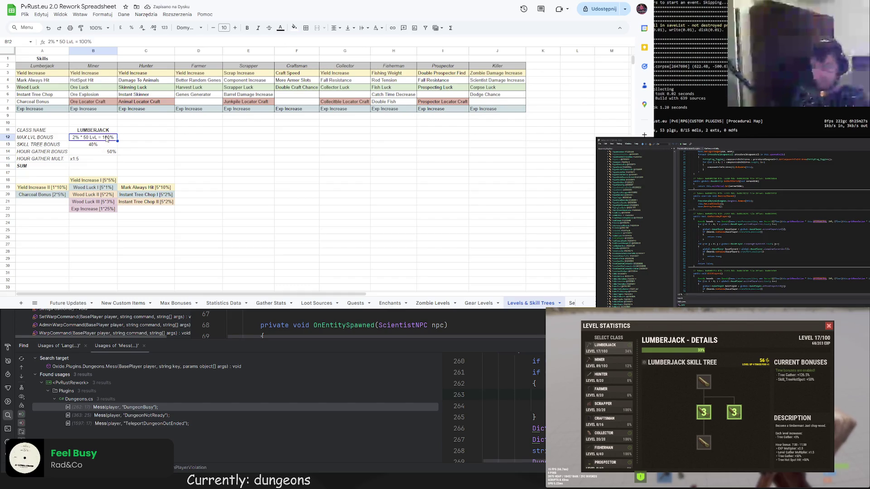
Shift the stat rows down one and add a LEVELS row with value 50
drag(47, 137, 102, 170)
drag(62, 134, 62, 142)
click(62, 138)
text(LEVELS)
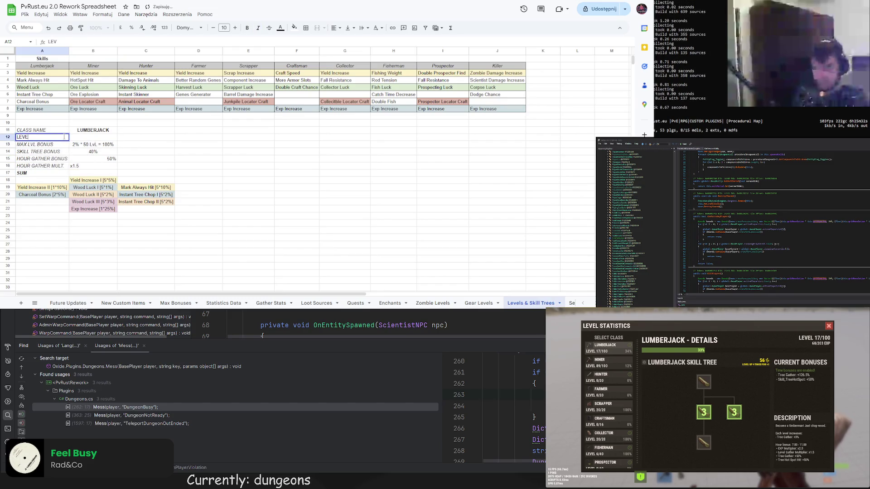
key(Tab)
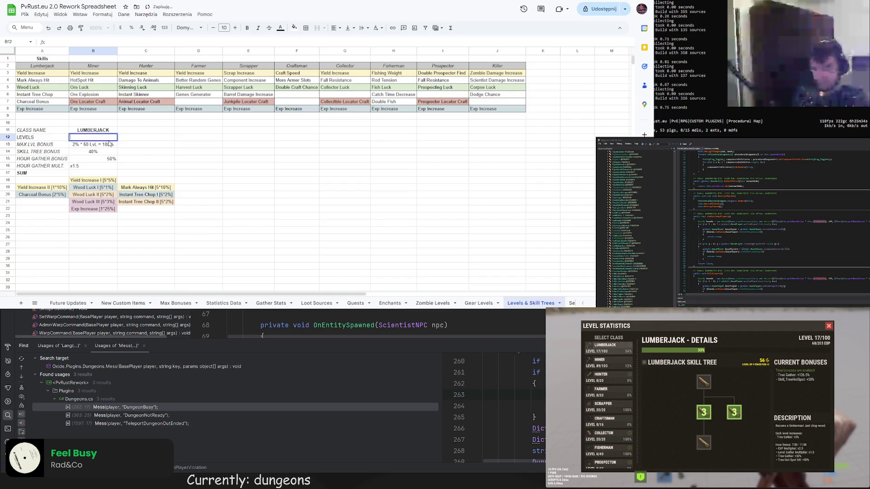
text(50)
key(Return)
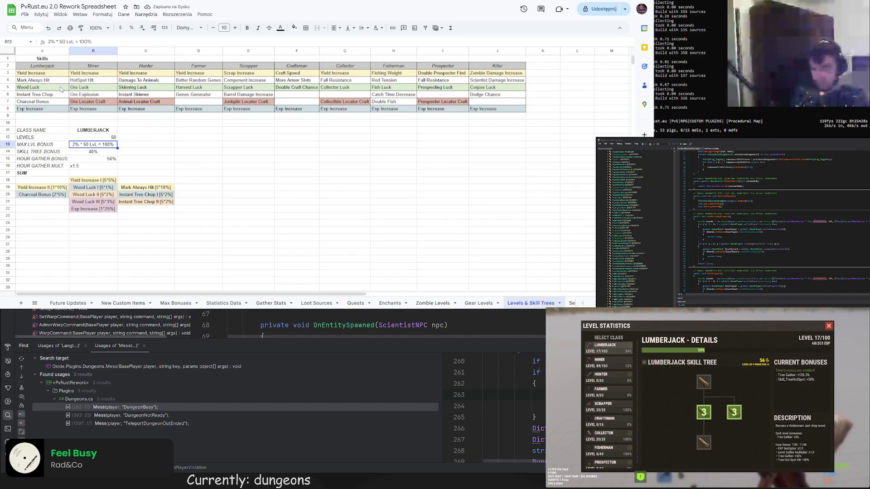
Rename the max level bonus to BONUS PER LEVEL, italicise all stat labels and centre their values
click(44, 142)
text(BONUS PER LEVCE)
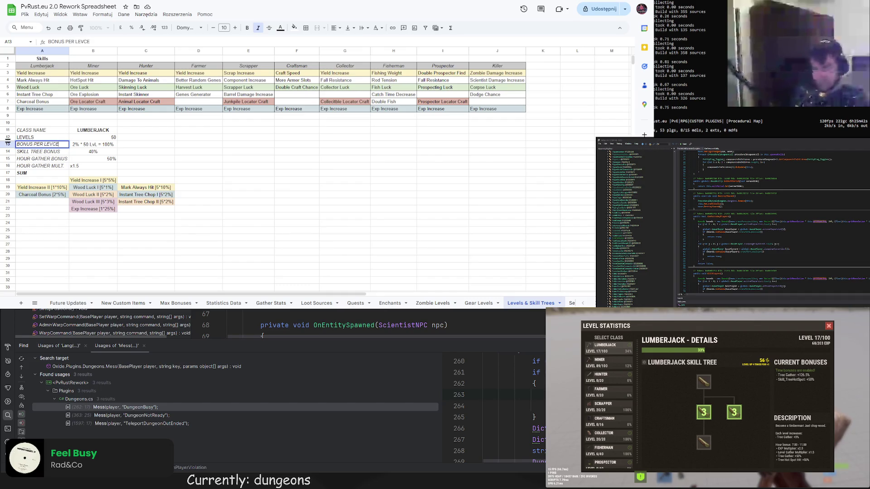
key(BackSpace)
key(BackSpace)
key(BackSpace)
text(VEL)
key(Up)
key(ctrl+shift+Down)
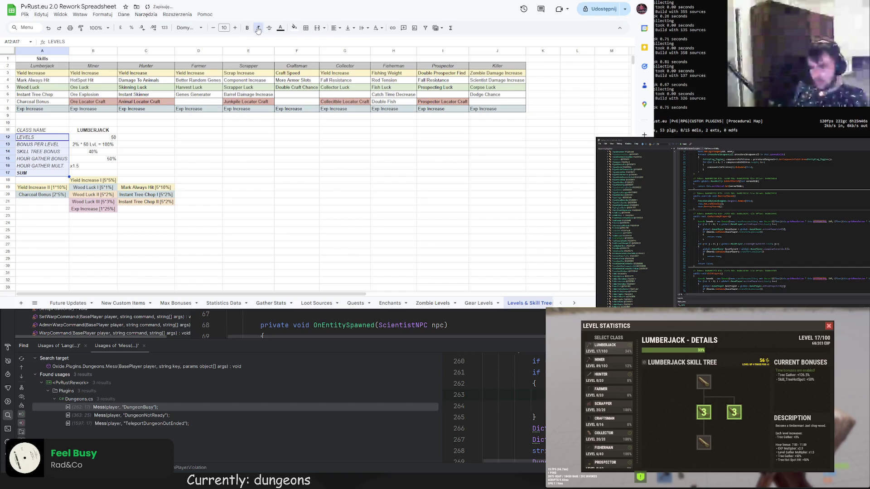
click(257, 28)
drag(93, 137, 100, 174)
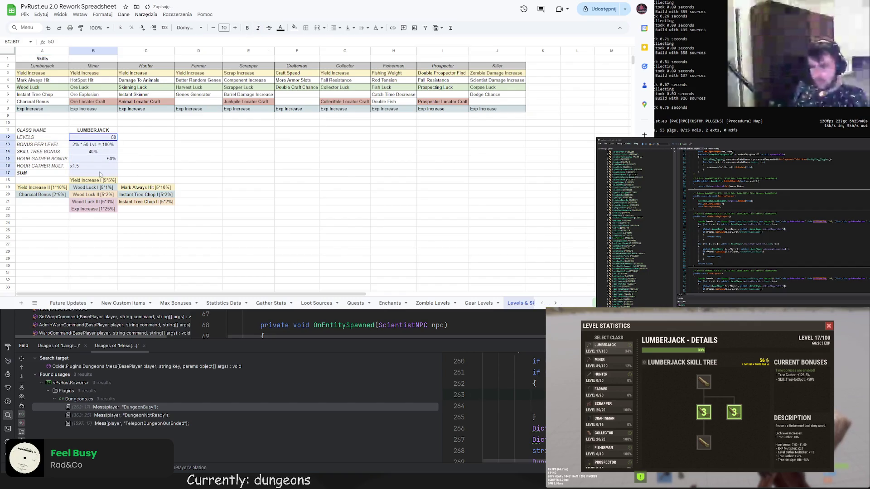
key(ctrl+shift+e)
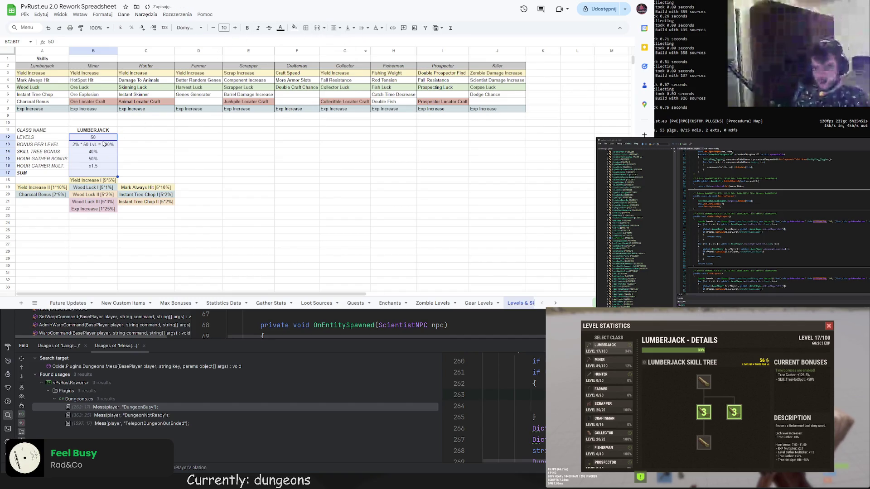
Set BONUS PER LEVEL to 2% and HOUR GATHER MULT to a plain 1.5
key(Down)
text(2)
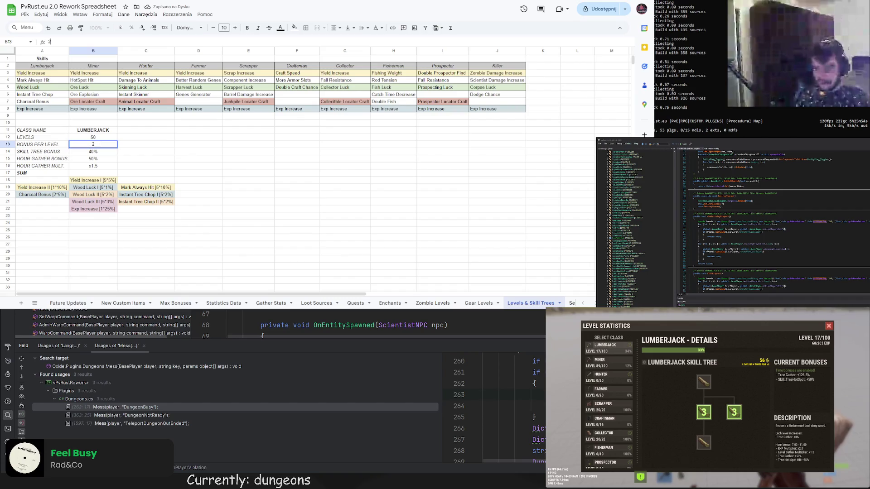
key(Return)
click(94, 166)
click(52, 42)
key(BackSpace)
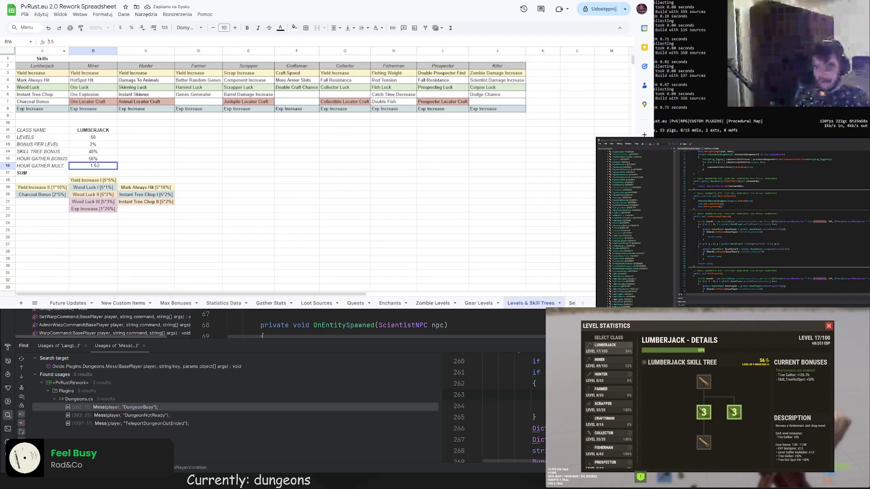
Begin a =SUM( formula in the SUM value cell
click(95, 174)
click(67, 41)
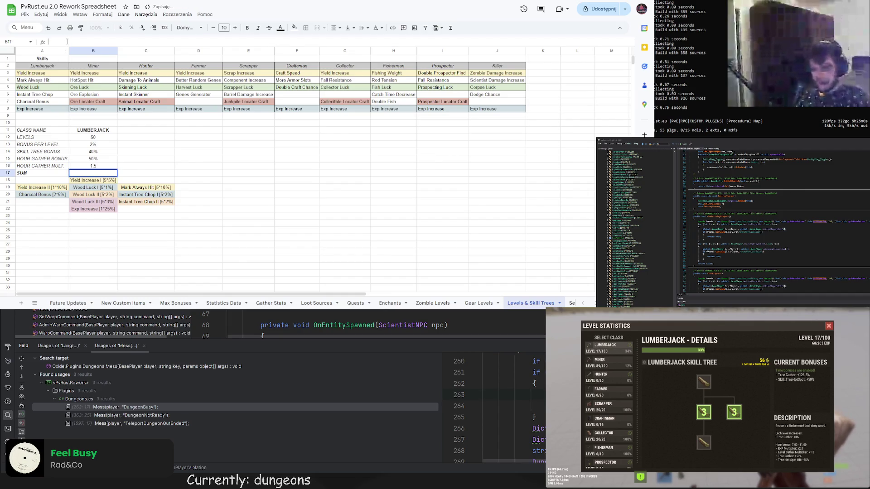
text(=SUM()
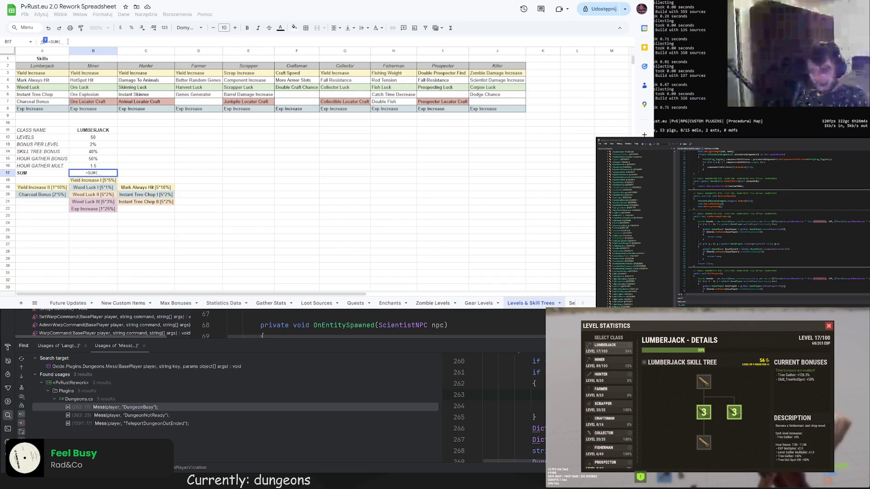
Enter =B12*B13*B16+B14+B15 in the SUM row so the total bonus reads 240%
click(98, 137)
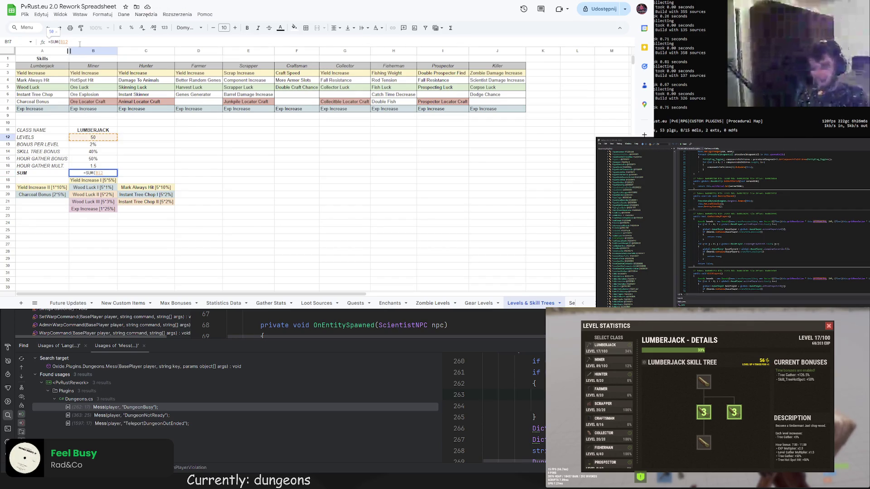
text(*)
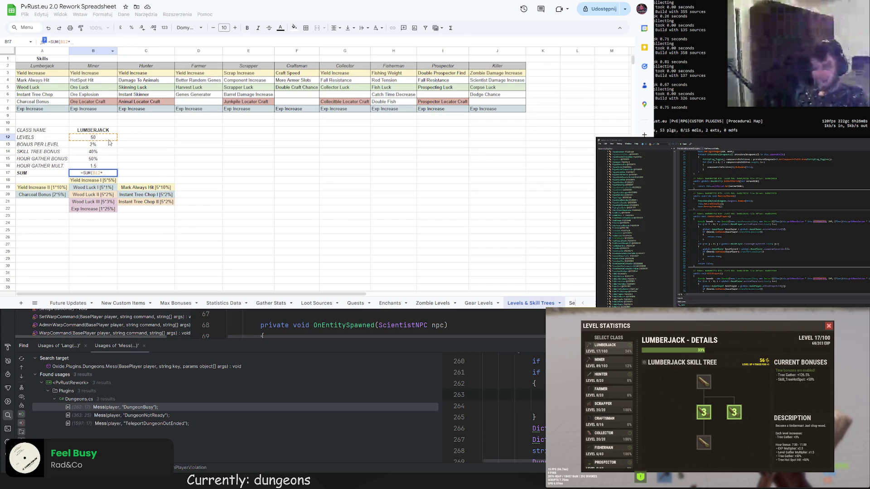
click(109, 145)
text(+)
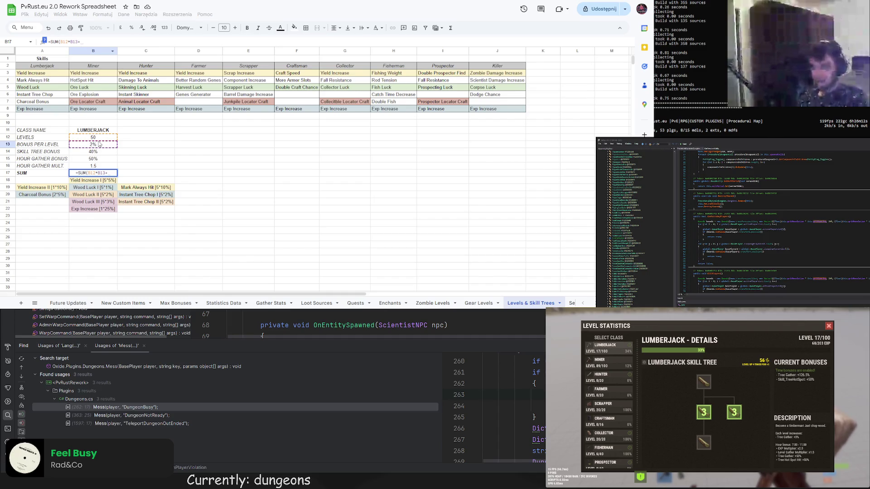
drag(61, 42, 50, 42)
key(BackSpace)
click(94, 152)
text(+)
click(97, 159)
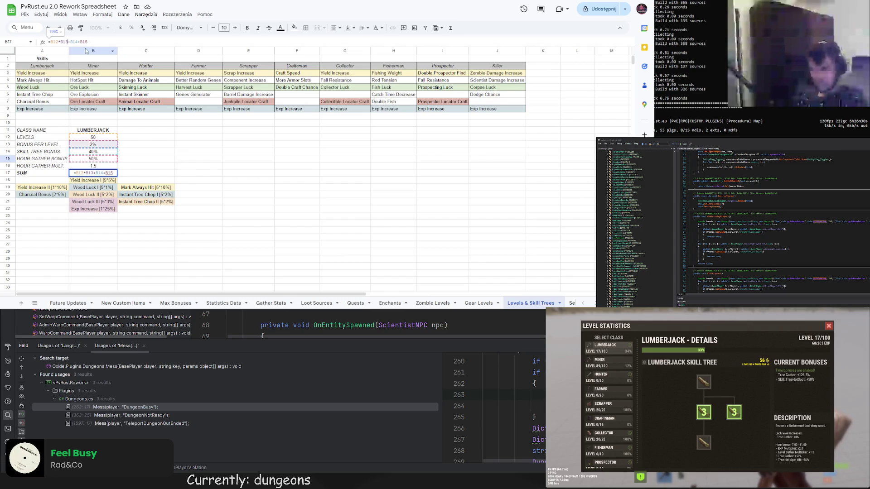
text(*B16)
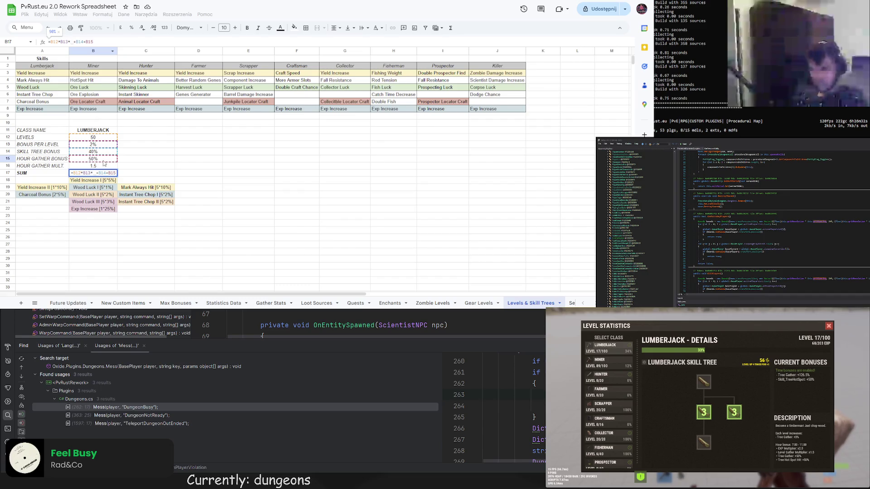
key(Return)
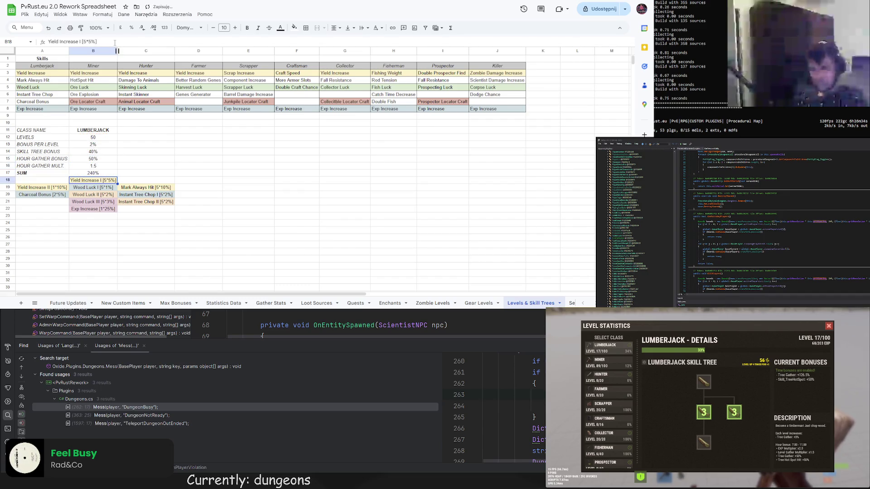
Move the skill tree block down one row to free a heading row
click(136, 174)
click(109, 174)
click(145, 176)
drag(57, 181, 137, 208)
key(ctrl+c)
click(91, 188)
drag(27, 180, 181, 220)
Add a bold, centred SKILL TREE heading in B18 above the skill block
click(78, 183)
text(SKILL TREE)
key(Return)
key(Up)
click(335, 27)
click(346, 42)
click(309, 30)
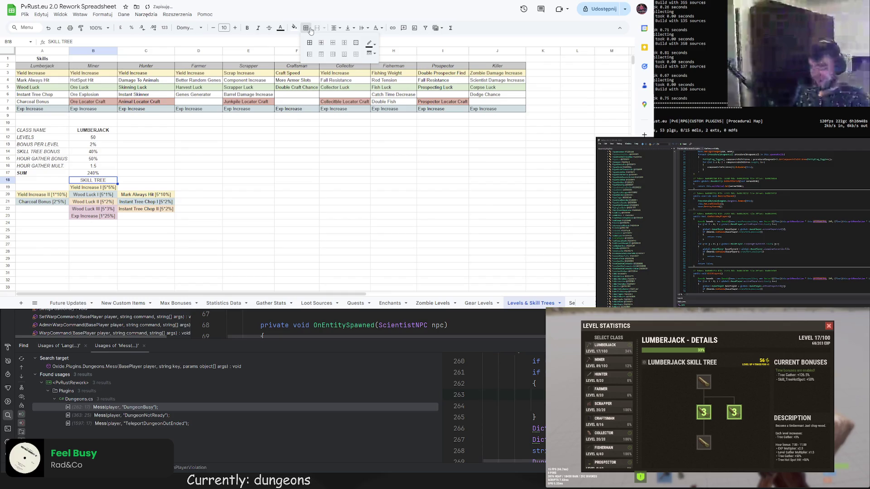
click(247, 27)
click(198, 130)
click(161, 187)
click(143, 169)
click(255, 203)
click(149, 267)
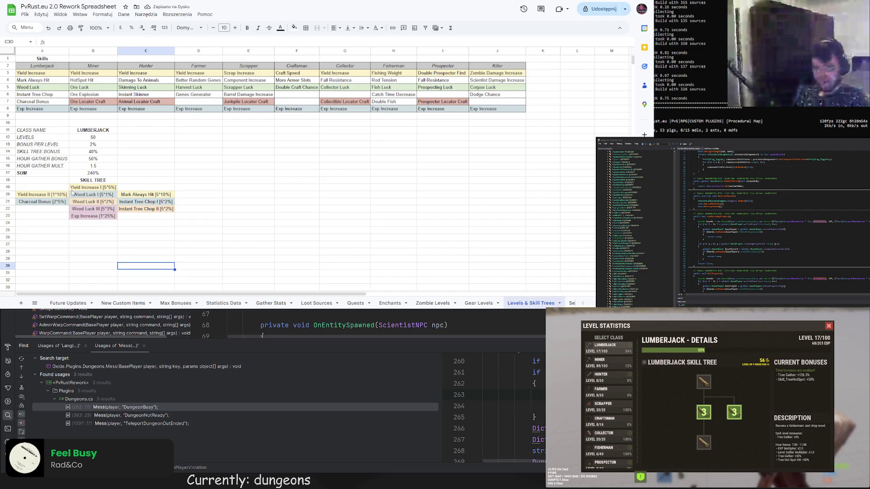
Copy the whole Lumberjack stat block and skill tree into columns D–F
drag(45, 131, 135, 219)
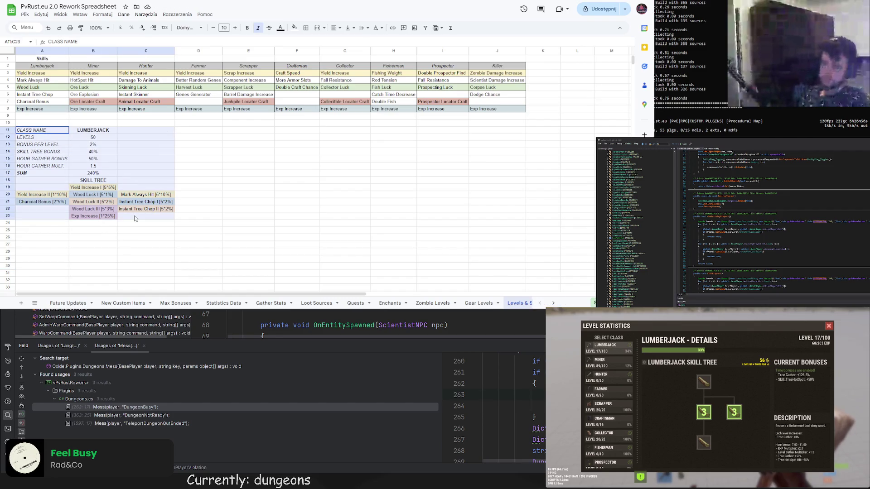
drag(33, 128, 192, 134)
key(ctrl+z)
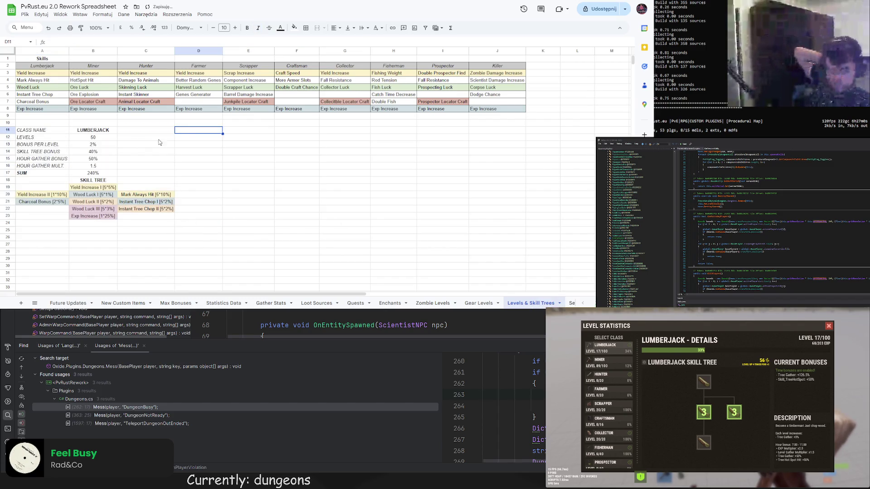
drag(37, 132, 145, 216)
key(ctrl+c)
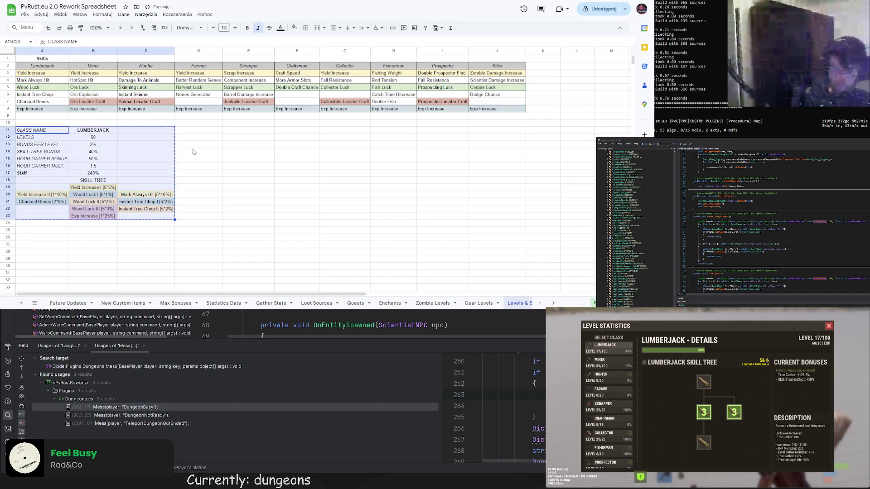
click(199, 131)
key(ctrl+v)
Retitle the copied block's class name MINER
double_click(250, 132)
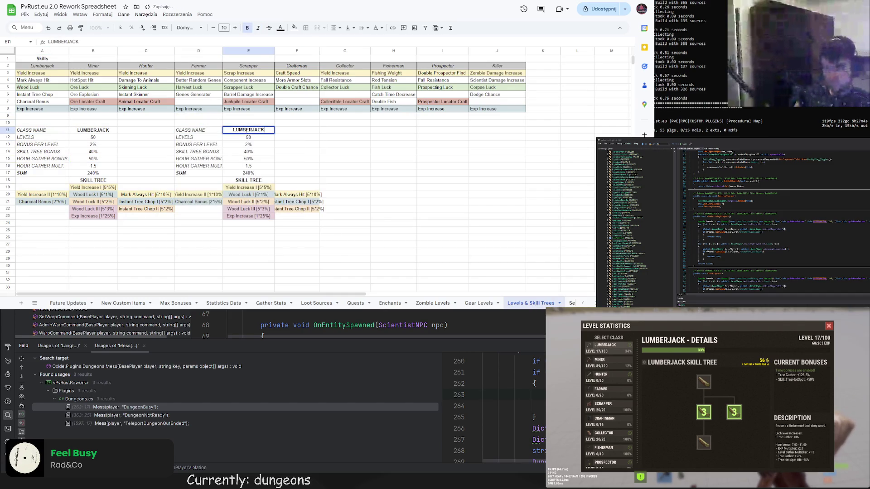
double_click(256, 131)
text(MINER)
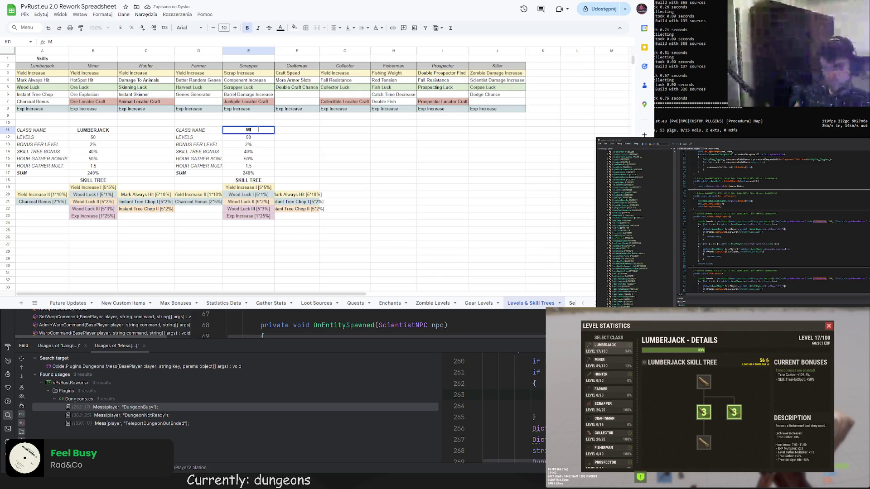
key(Return)
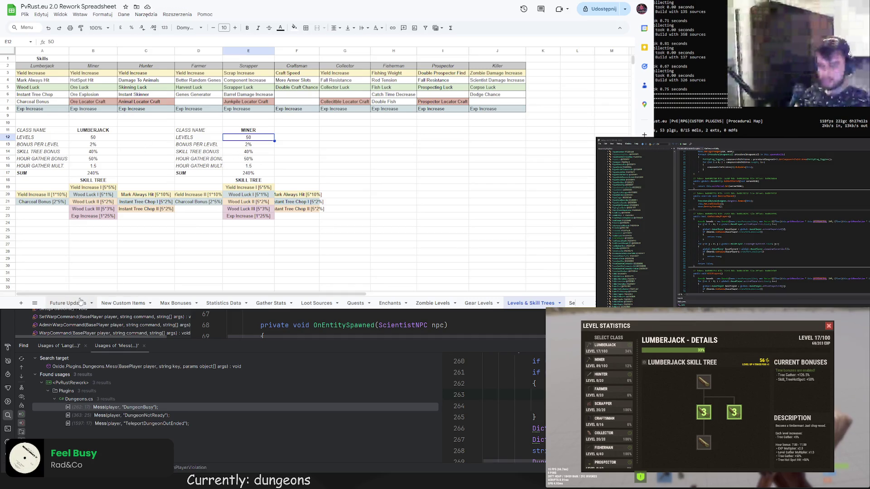
click(176, 304)
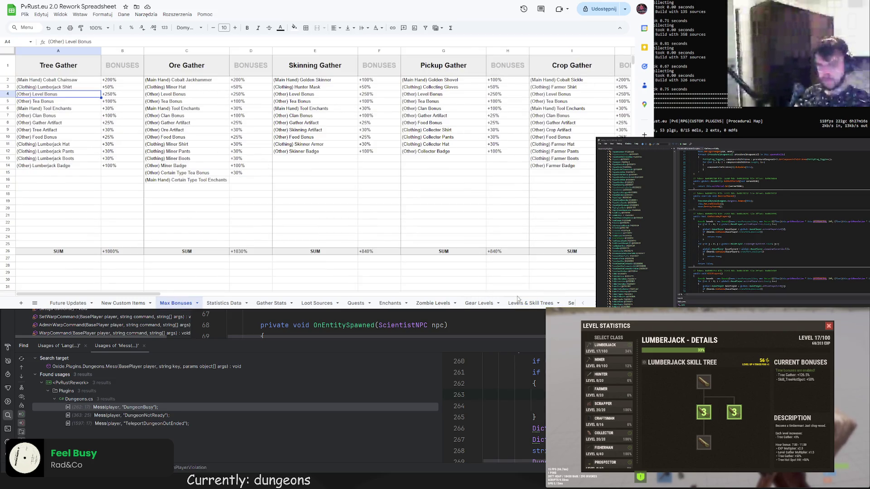
click(530, 303)
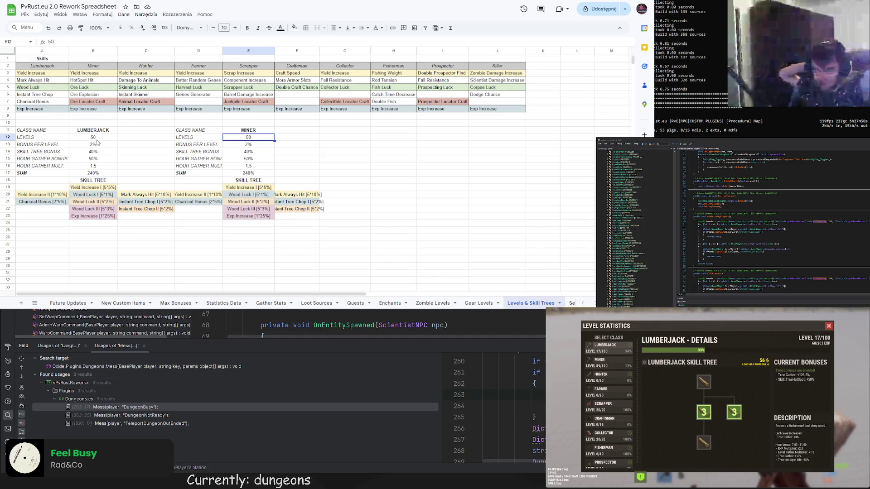
Try a 3% Lumberjack bonus per level, then revert it to 2%
click(96, 144)
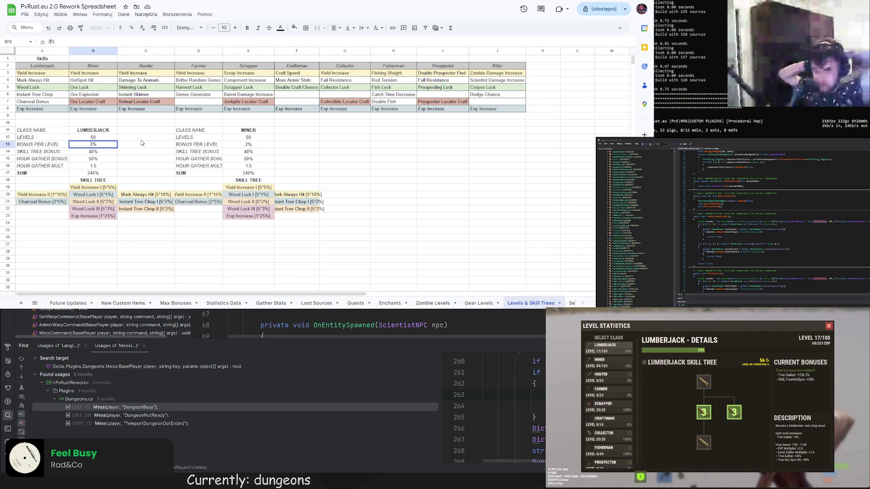
text(3)
click(130, 138)
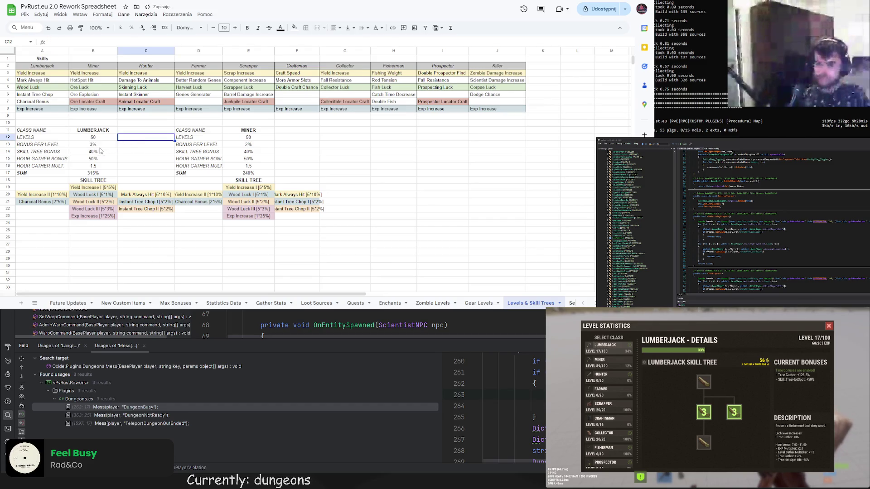
click(99, 145)
key(ctrl+z)
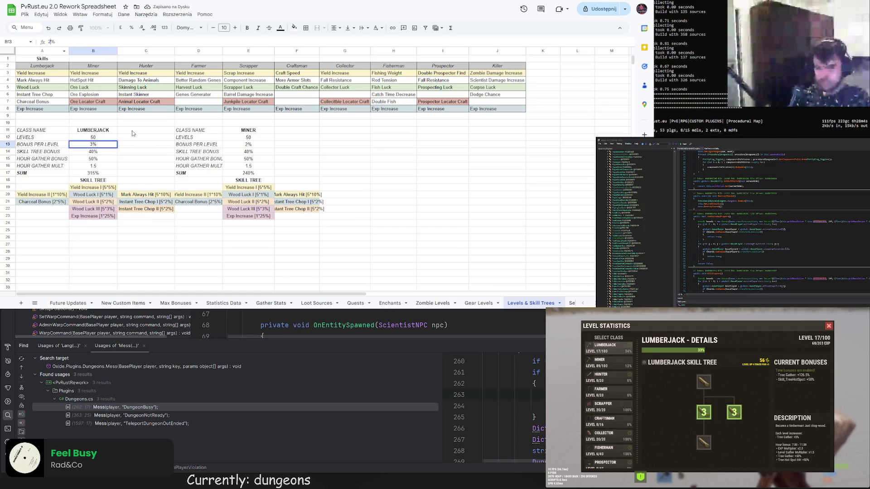
click(158, 154)
click(105, 153)
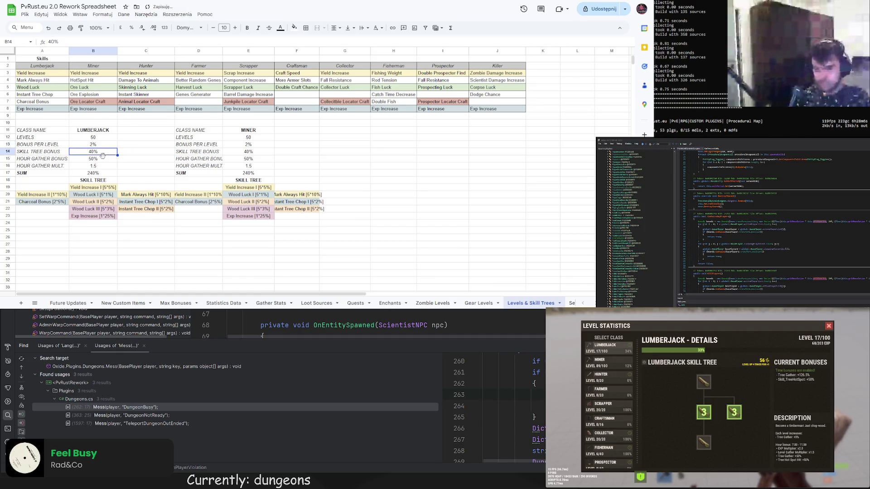
Change Yield Increase II to cost [2*10%]
click(52, 196)
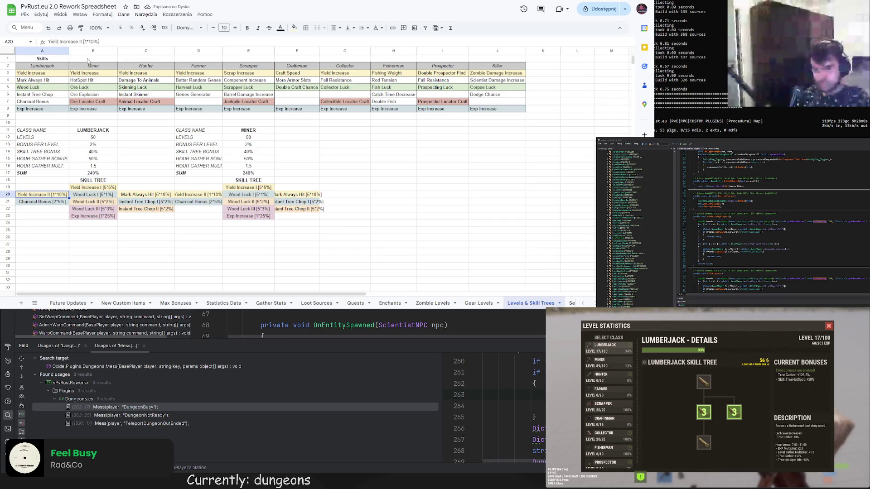
double_click(86, 42)
text(2)
click(136, 145)
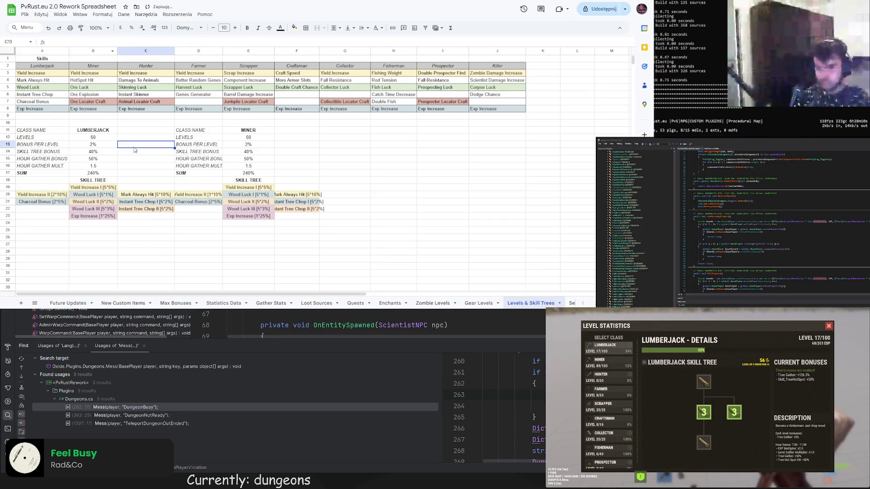
Raise the Lumberjack skill tree bonus to 60%, bringing SUM to 260%
click(97, 153)
double_click(63, 42)
text(60)
click(155, 147)
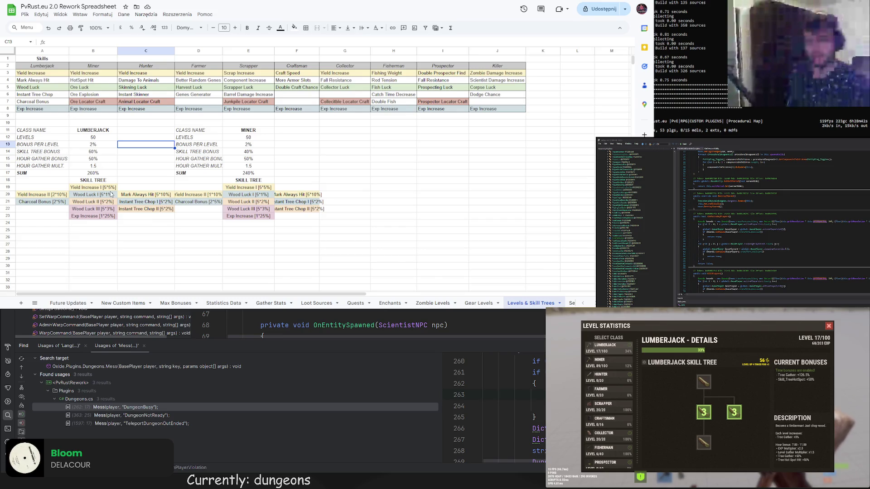
click(246, 153)
Autofit columns D and F, then change D20 to Yield Increase II [2*10%]
click(215, 196)
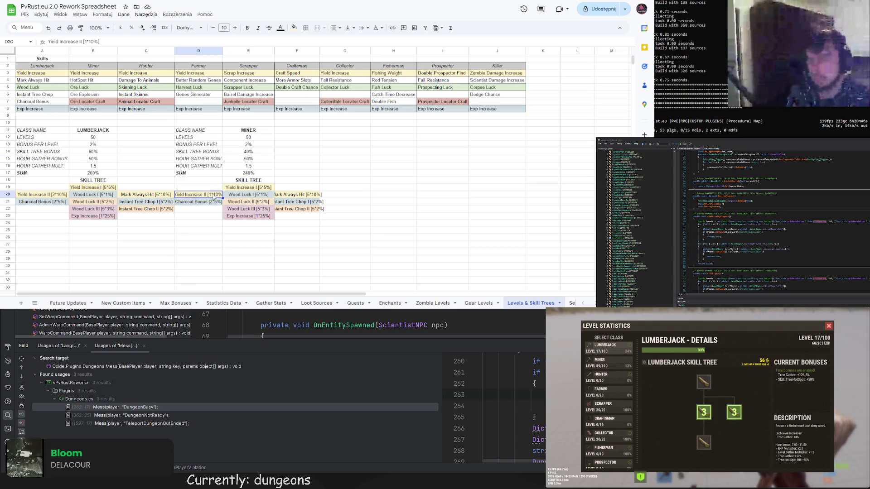
double_click(223, 50)
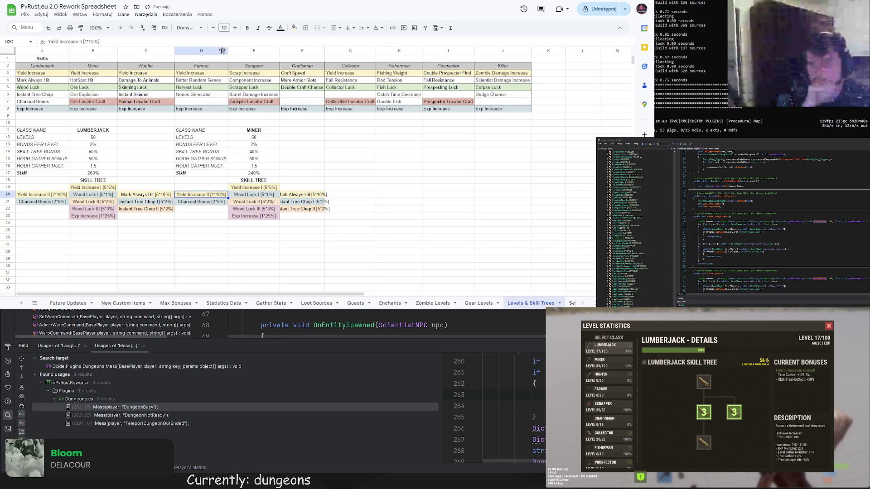
drag(325, 50, 325, 51)
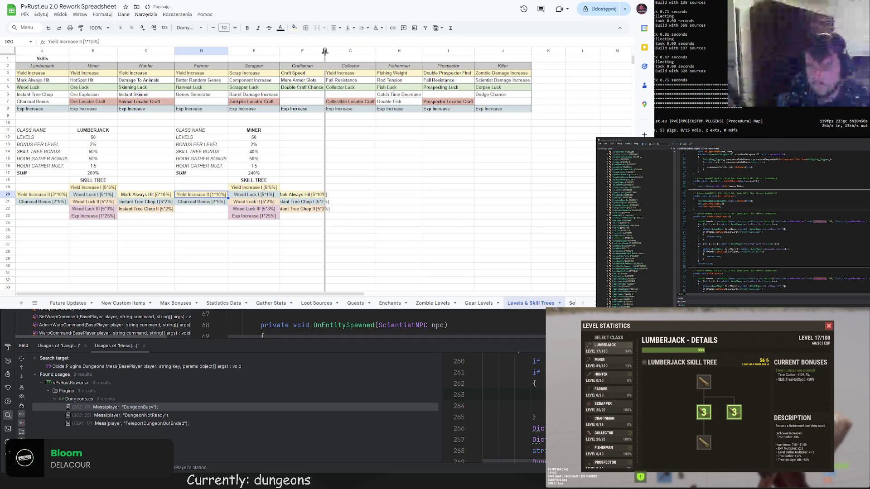
double_click(325, 51)
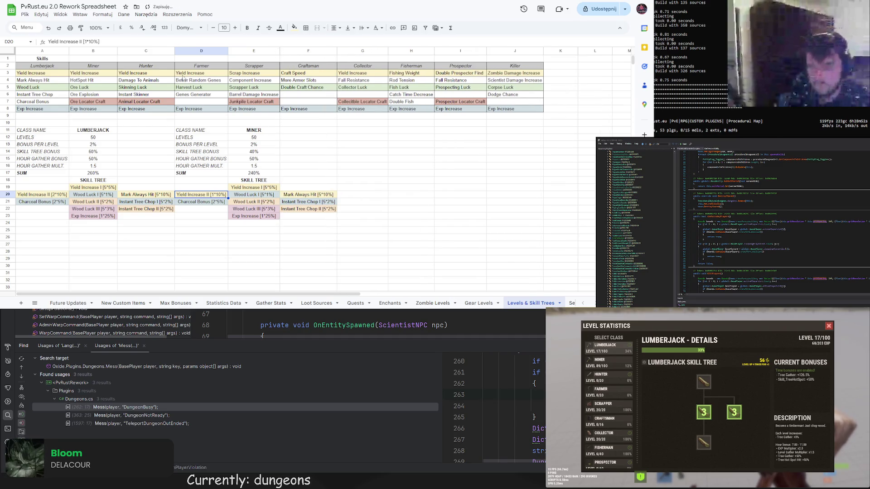
double_click(85, 41)
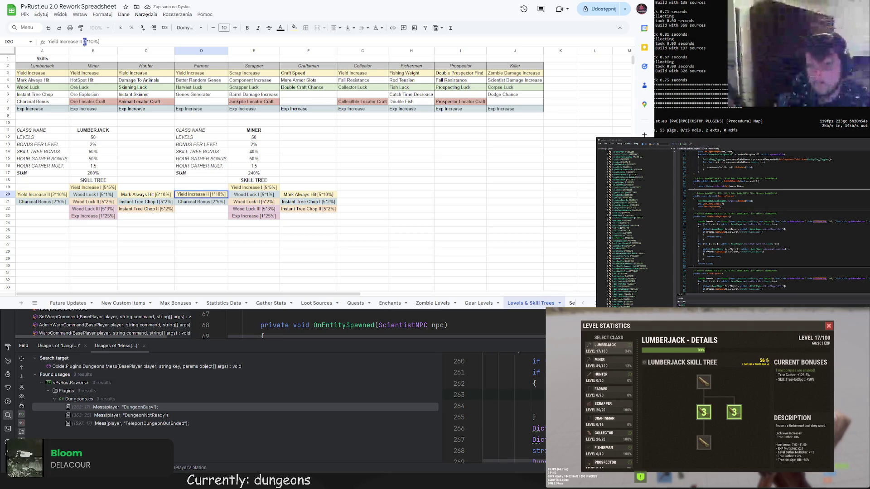
text(2)
click(173, 160)
Add a right border along C11:C23 and a top border across A11:F11
drag(158, 132, 159, 216)
click(307, 29)
click(333, 58)
click(253, 145)
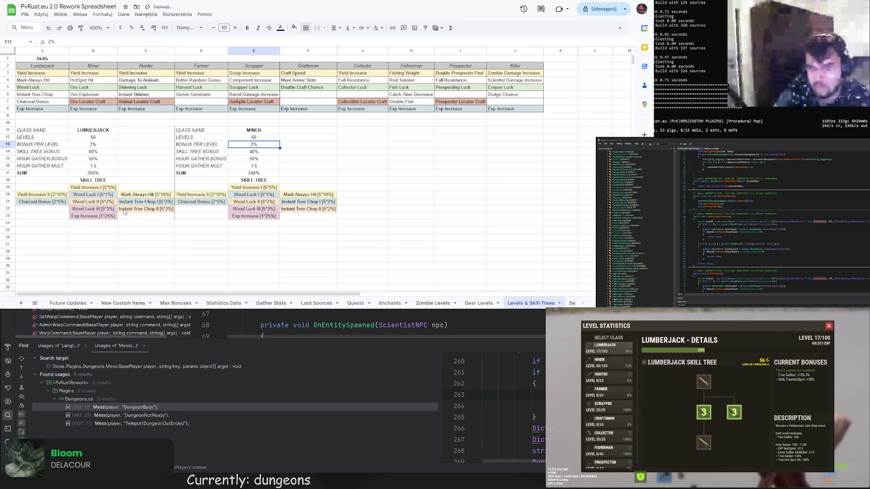
drag(43, 131, 305, 133)
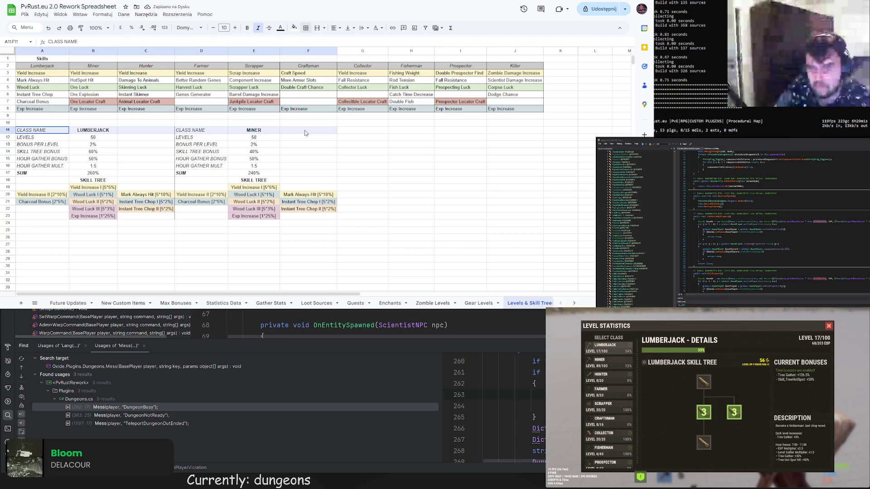
click(306, 27)
click(322, 58)
click(201, 151)
Add a bottom border under A23:F23 and a right border down F11:F23, then select A11:A23 for bordering
drag(43, 217, 313, 217)
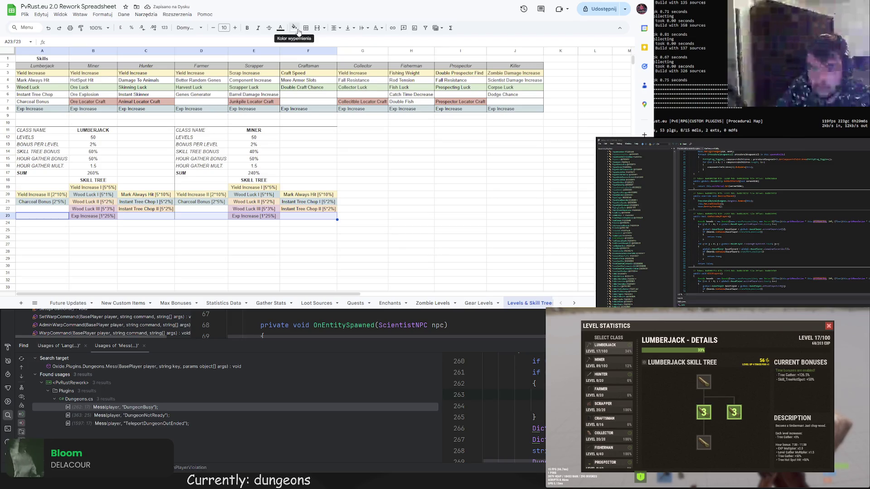
click(306, 28)
click(310, 55)
drag(308, 130, 303, 217)
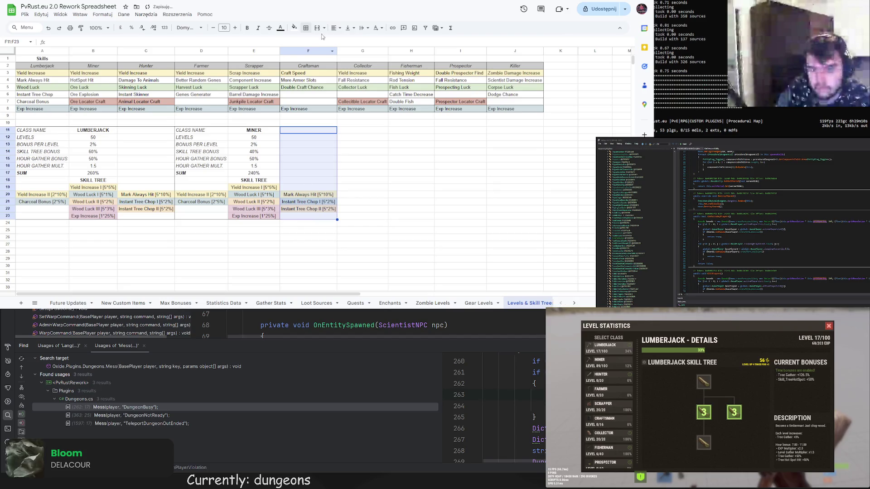
click(306, 27)
click(332, 55)
click(289, 139)
drag(34, 132, 36, 216)
click(306, 28)
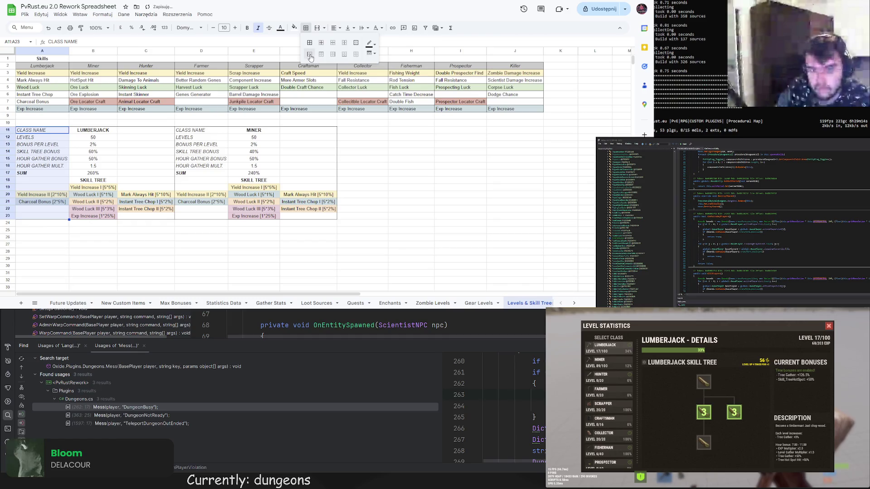
click(168, 152)
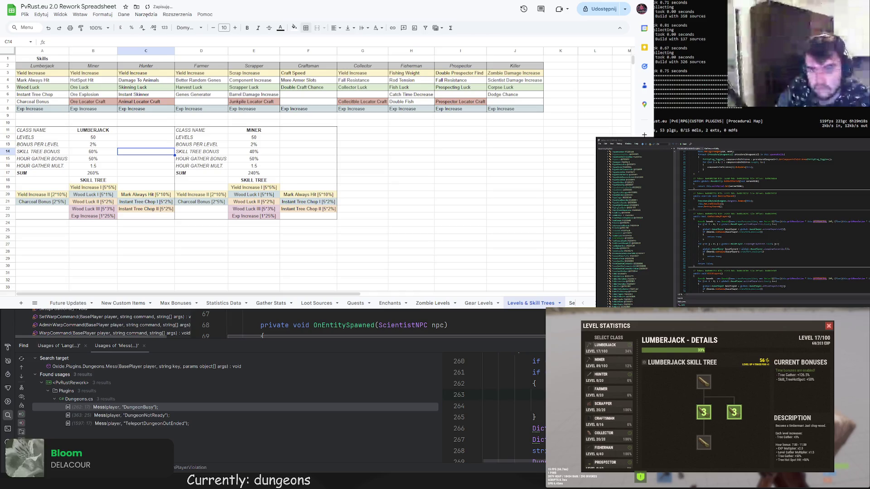
Check the Miner skill tree bonus in E14, leaving it at 60%
click(181, 173)
click(251, 181)
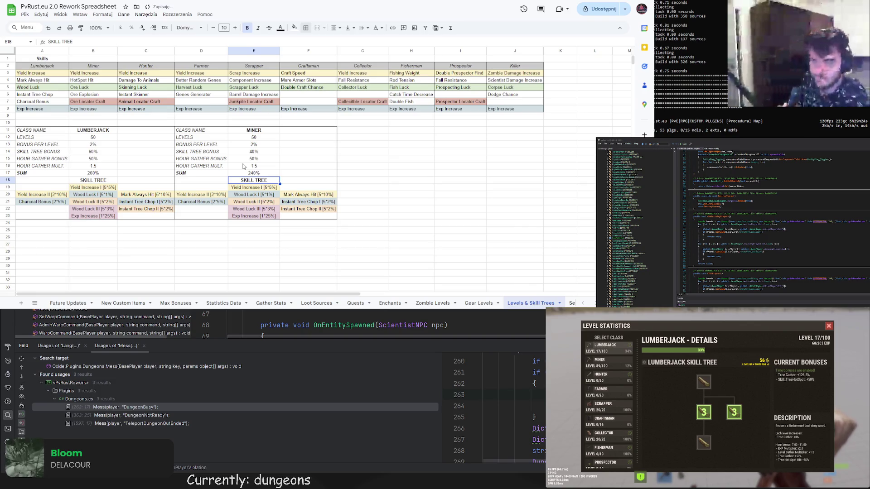
click(250, 152)
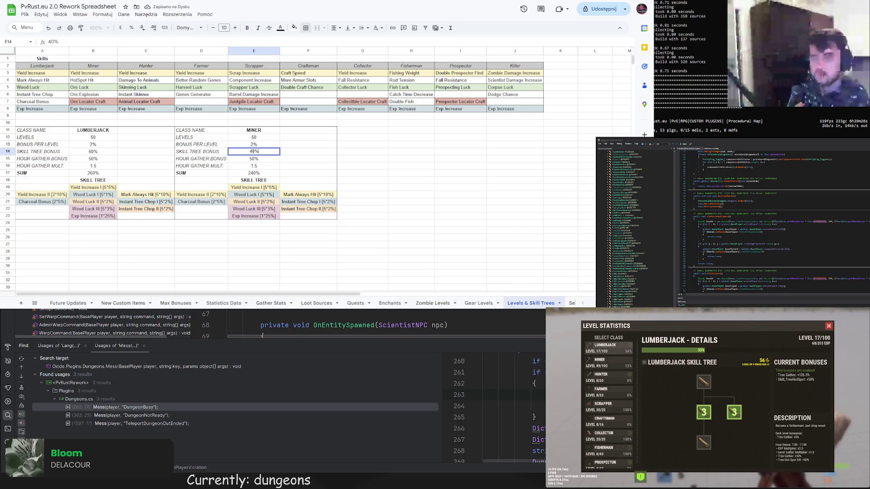
text(60)
click(254, 166)
click(324, 170)
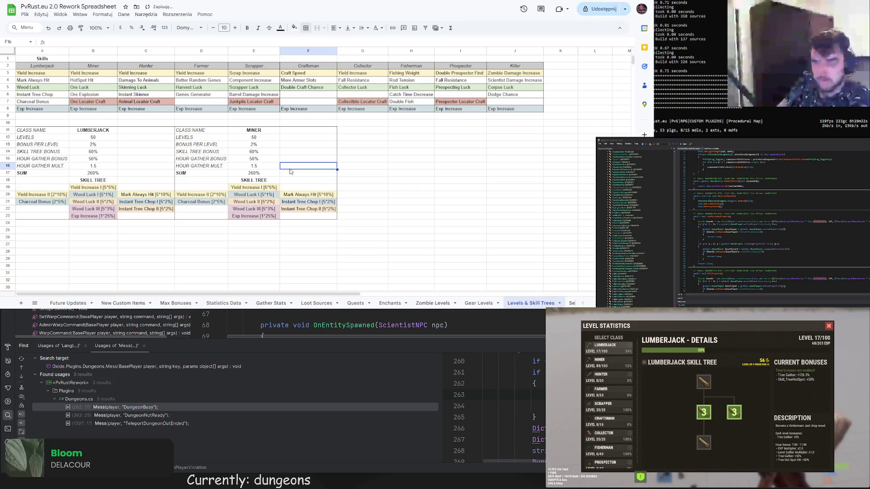
Rename Wood Luck I–III in E20:E22 to Ore Luck I–III
click(254, 197)
click(64, 41)
double_click(54, 41)
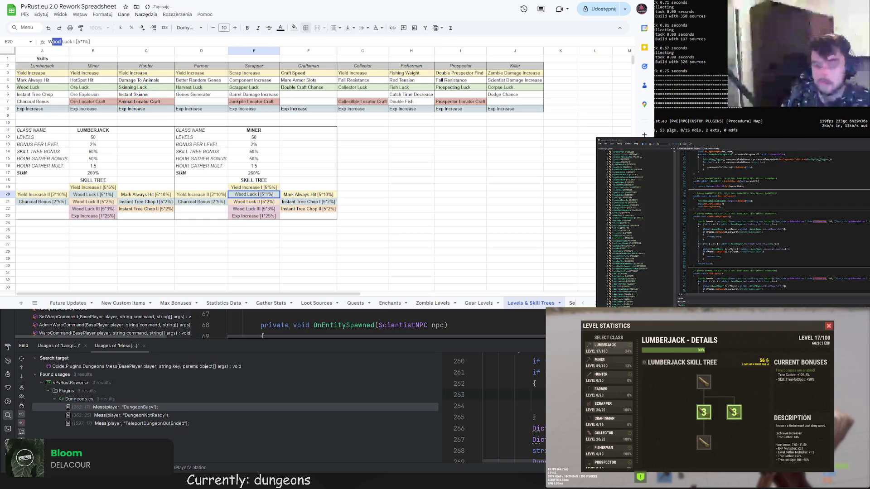
text(Ore)
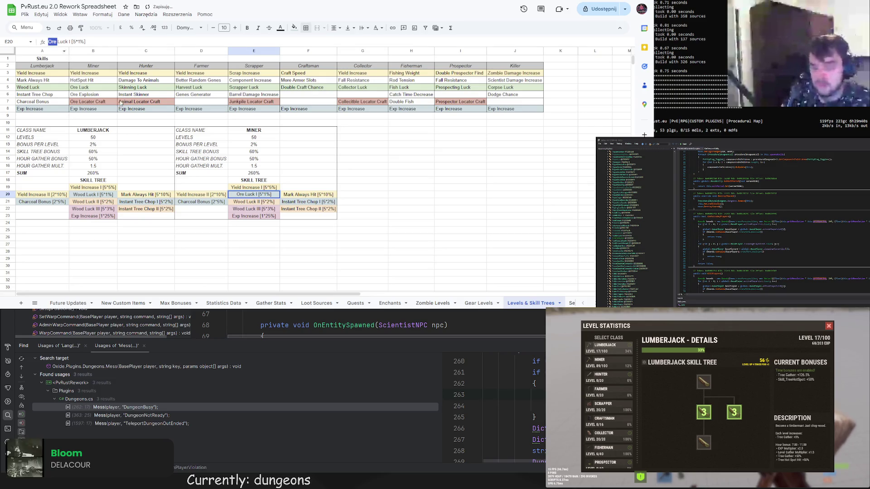
key(Return)
double_click(53, 41)
text(Ore)
key(Return)
double_click(53, 42)
text(Ore)
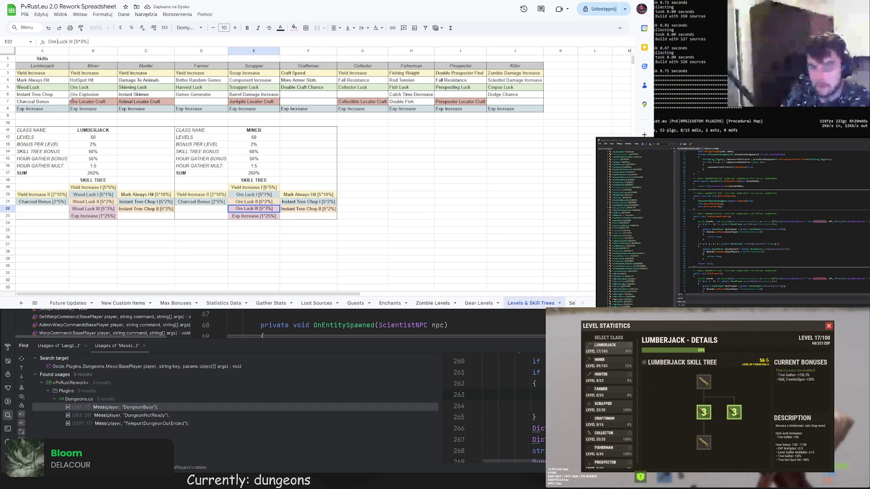
click(312, 197)
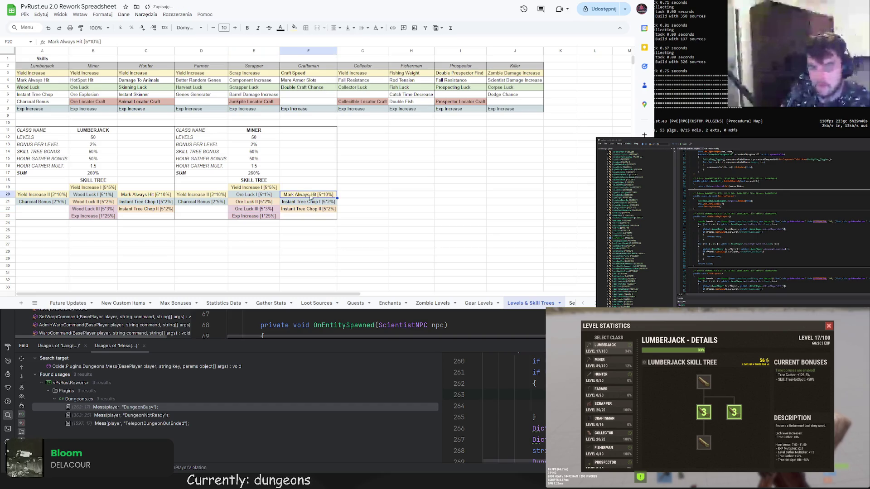
Rename F20's Mark Always Hit to Hot Spot Hit and raise its bonus to 20%
drag(72, 42, 48, 42)
text(Hot)
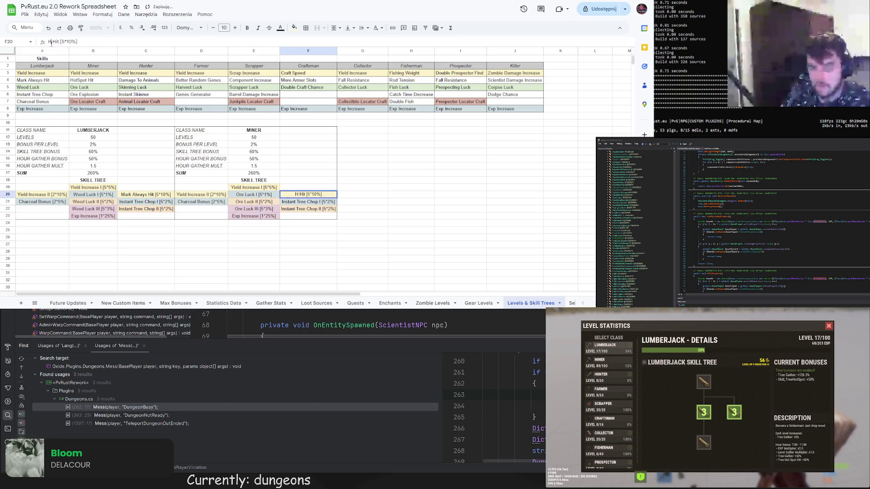
text( Spot)
key(Return)
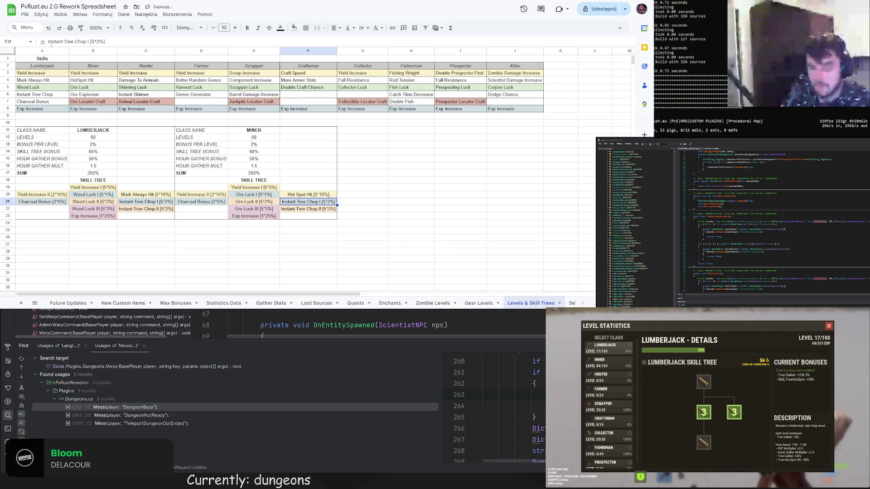
click(320, 195)
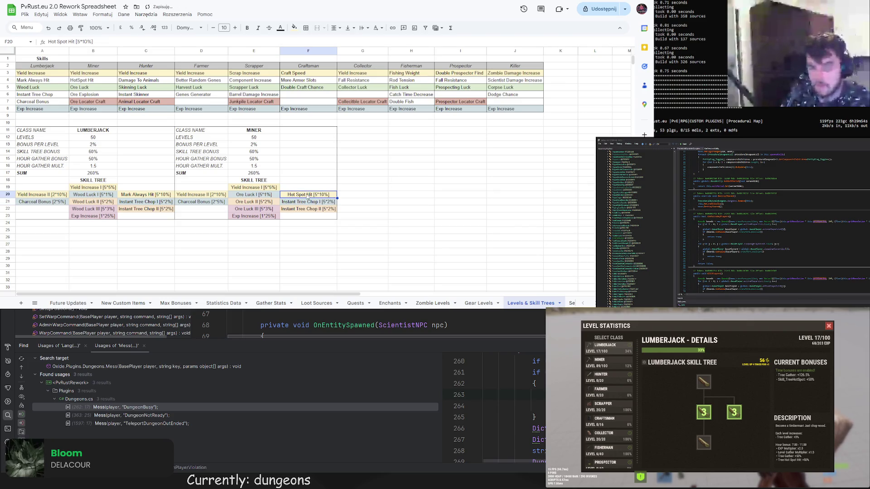
click(83, 41)
key(BackSpace)
text(2)
click(290, 156)
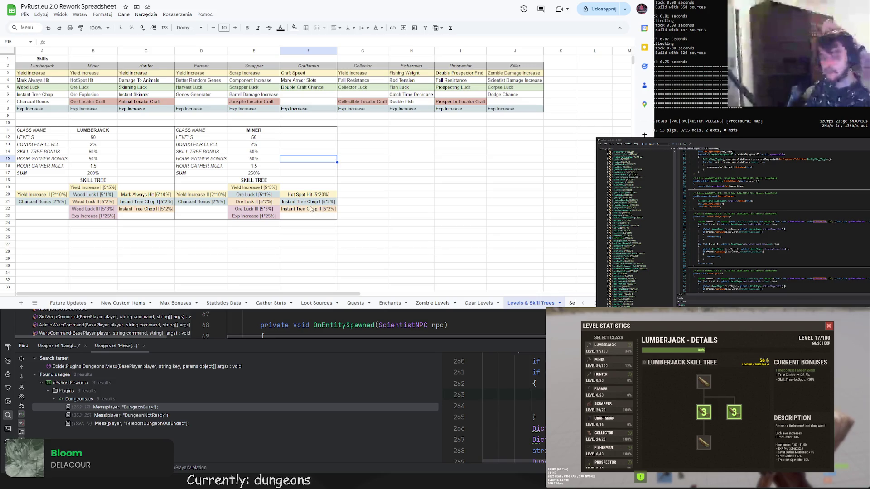
click(206, 204)
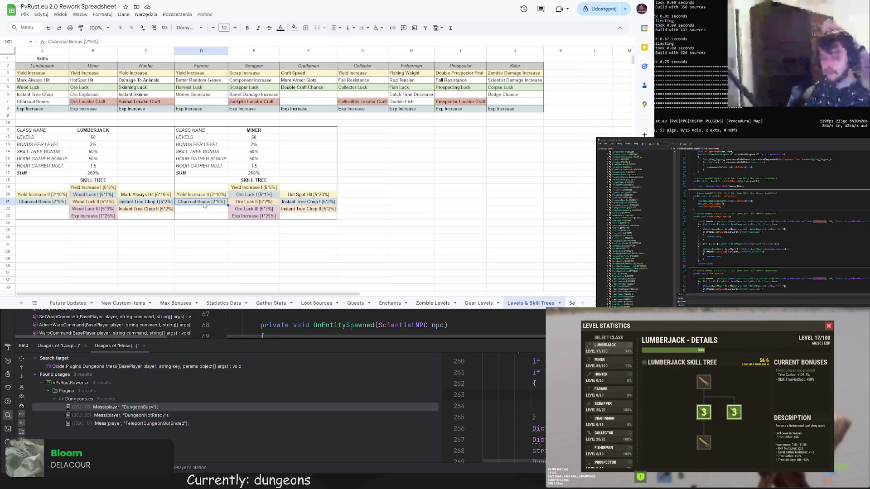
Copy the Charcoal Bonus [2*5%] entry from D21
click(261, 211)
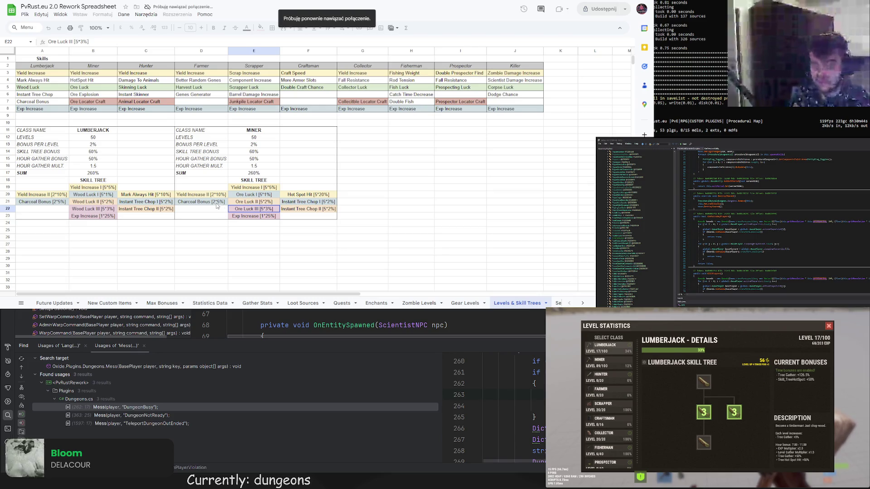
click(217, 206)
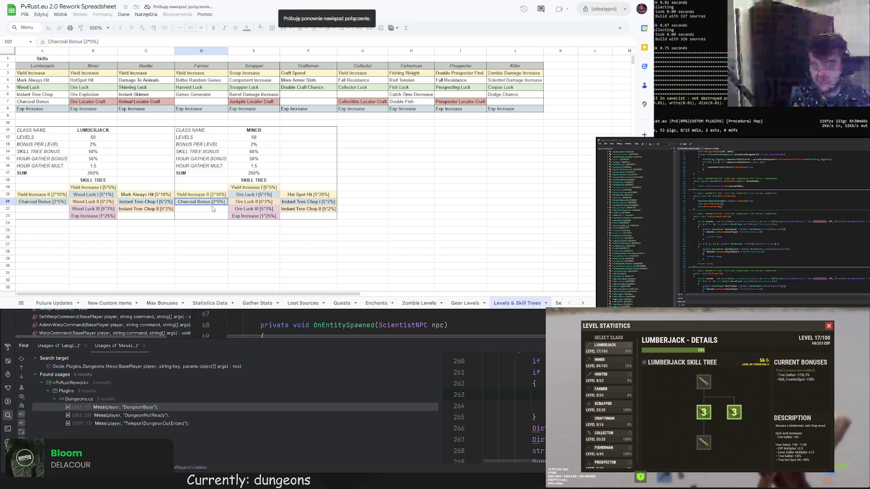
key(ctrl+c)
click(210, 212)
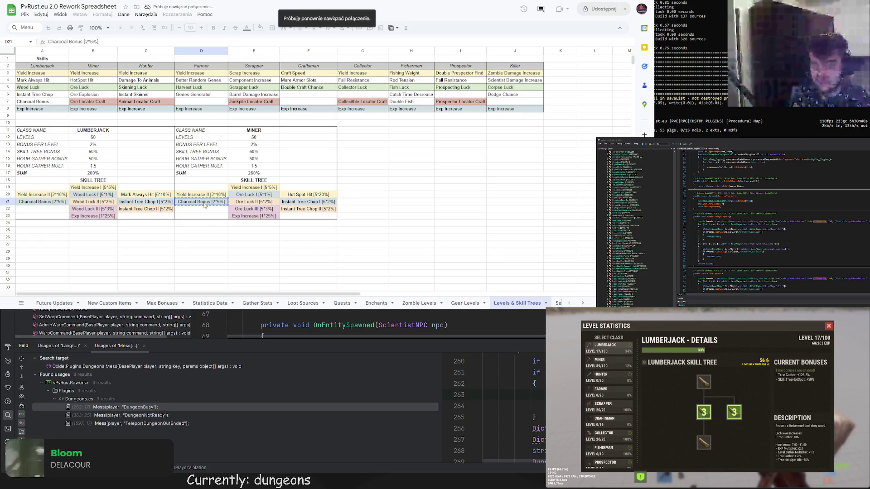
Open a new browser tab, then switch away to the code editor
click(201, 122)
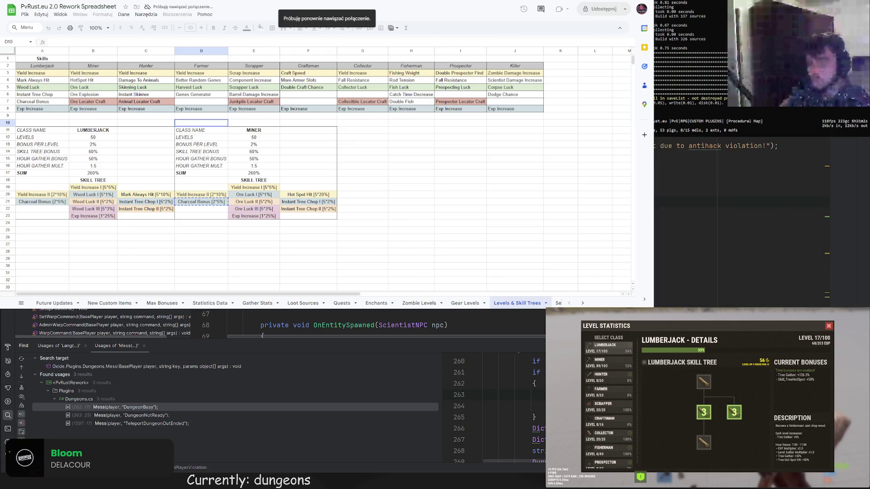
click(202, 158)
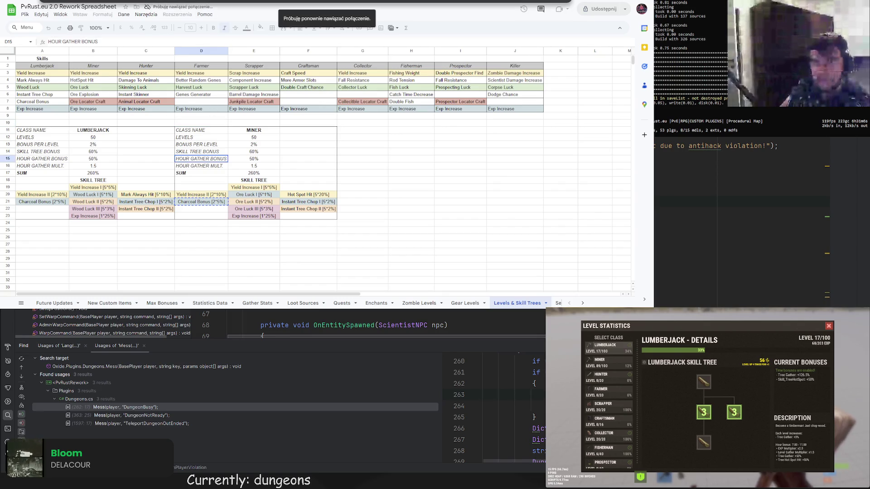
key(ctrl+t)
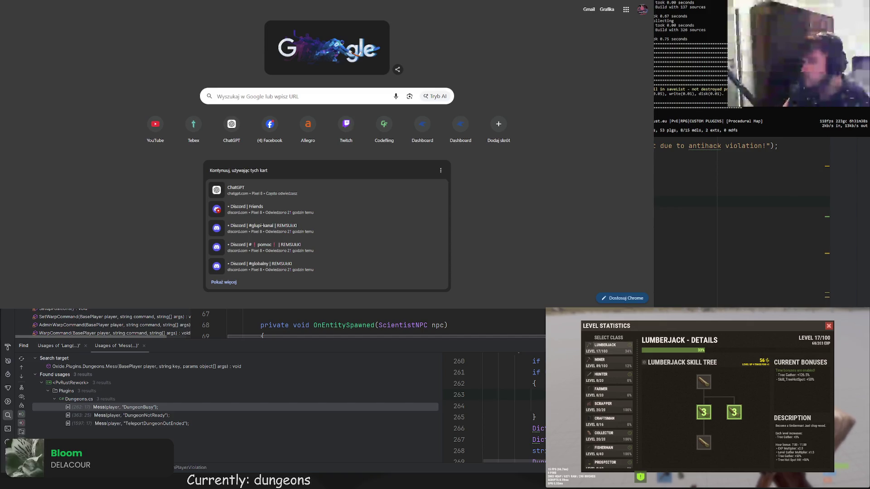
key(alt+Tab)
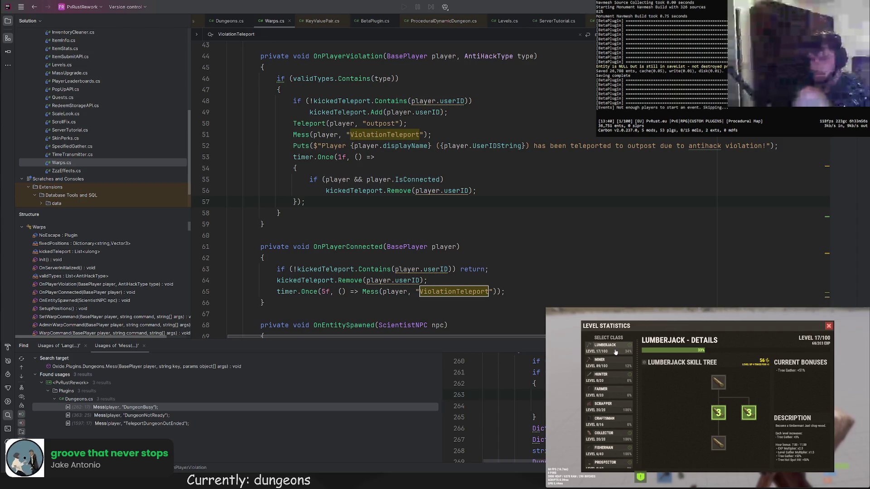
Place the edit point at the end of line 57 in the Warps.cs code
click(350, 200)
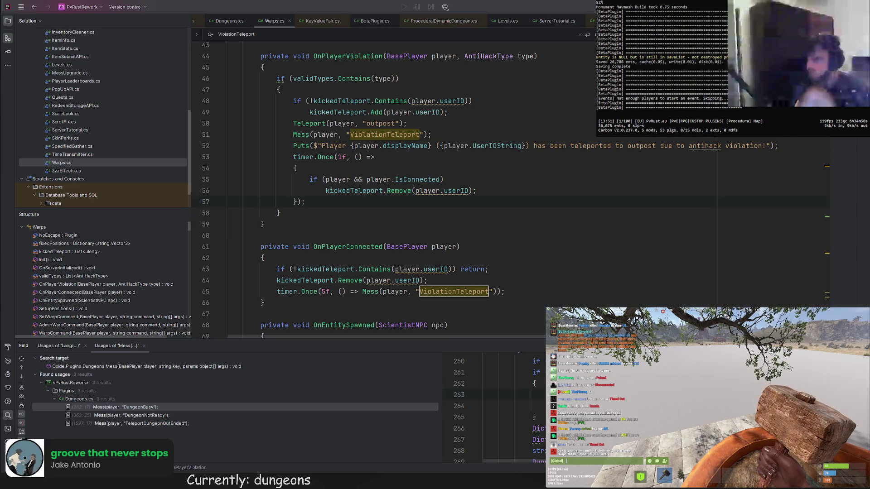
key(alt+Tab)
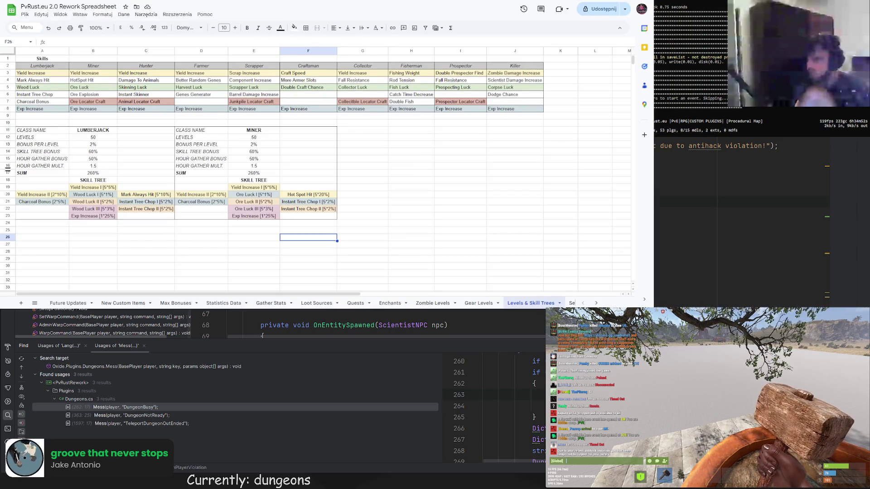
Move Charcoal Bonus down to D22, then paste an Ore Luck II copy into D22
click(391, 195)
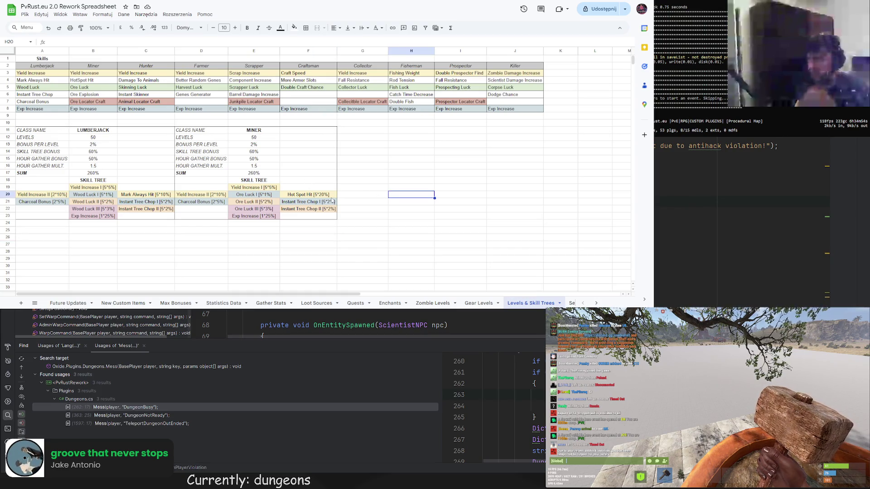
click(204, 202)
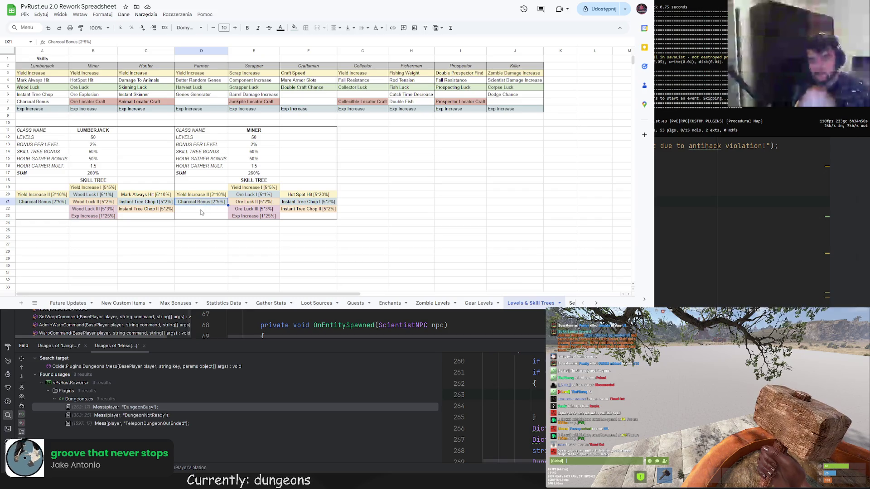
drag(201, 205, 214, 211)
key(ctrl+c)
click(215, 211)
key(ctrl+v)
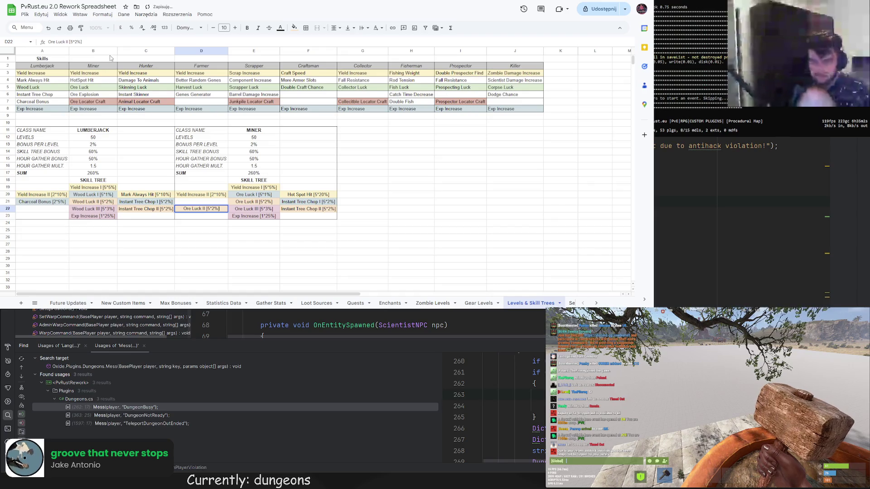
Rename D22 to Ore Locator Craft without the [5*2%] bonus, then copy the Miner block D11:F23
drag(67, 42, 48, 42)
text(Ore Locator Craft)
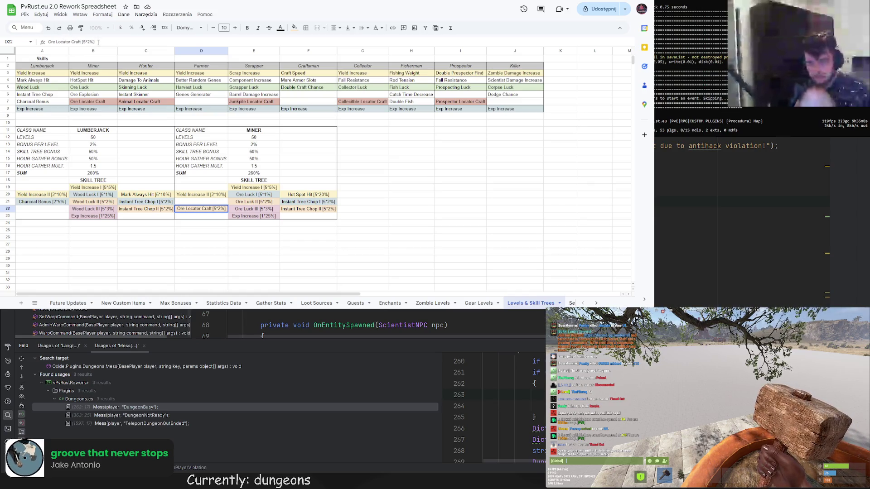
drag(94, 42, 82, 42)
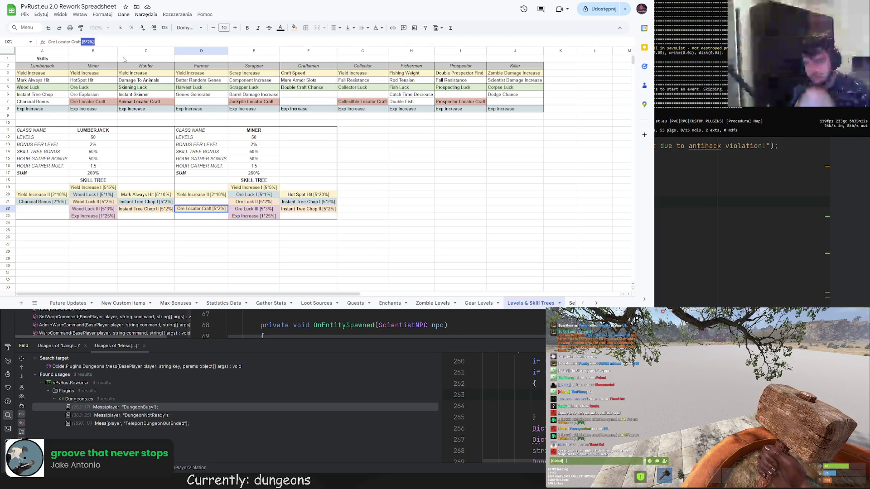
key(BackSpace)
key(Return)
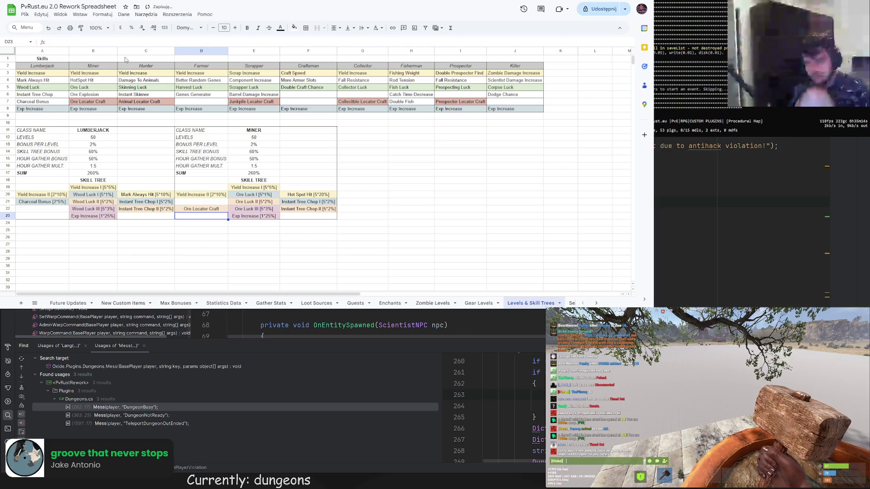
drag(198, 131, 305, 217)
key(ctrl+c)
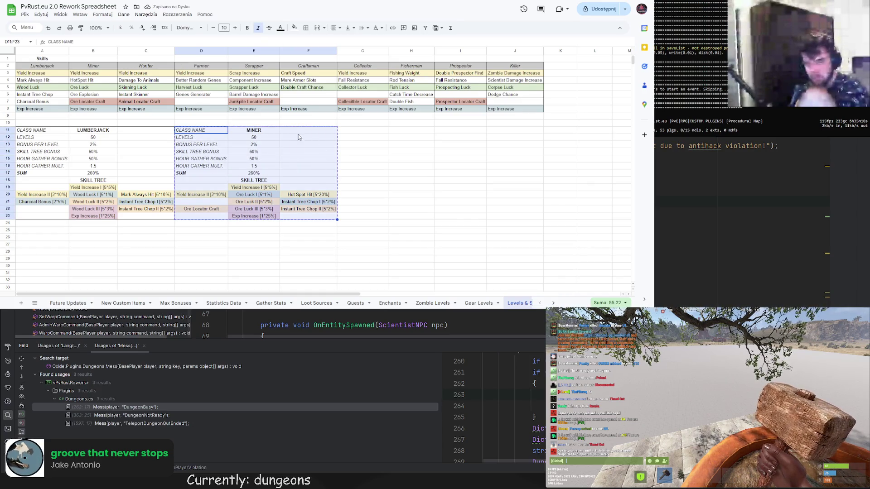
Cancel the pending copy and type the heading UNLOCK COSTS in B25
click(218, 131)
click(220, 166)
click(200, 131)
key(Escape)
click(87, 210)
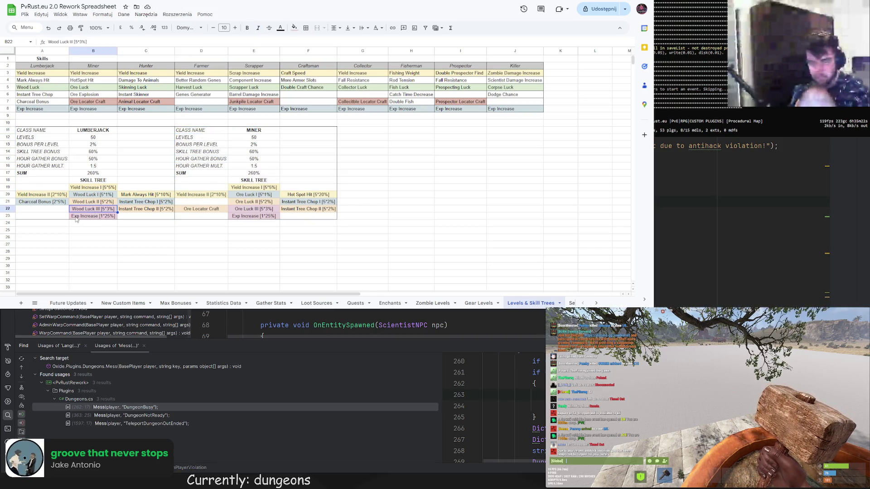
scroll(78, 220, down, 1)
click(92, 190)
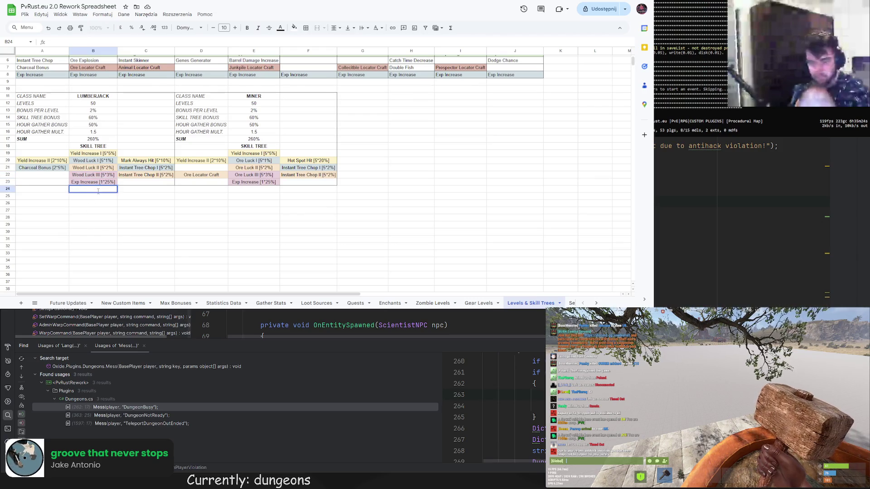
click(100, 198)
text(UN)
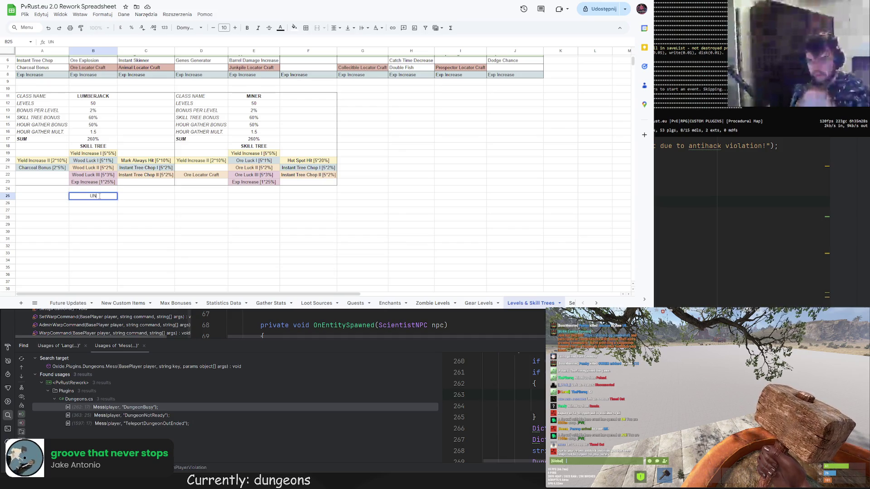
text(LOCK C)
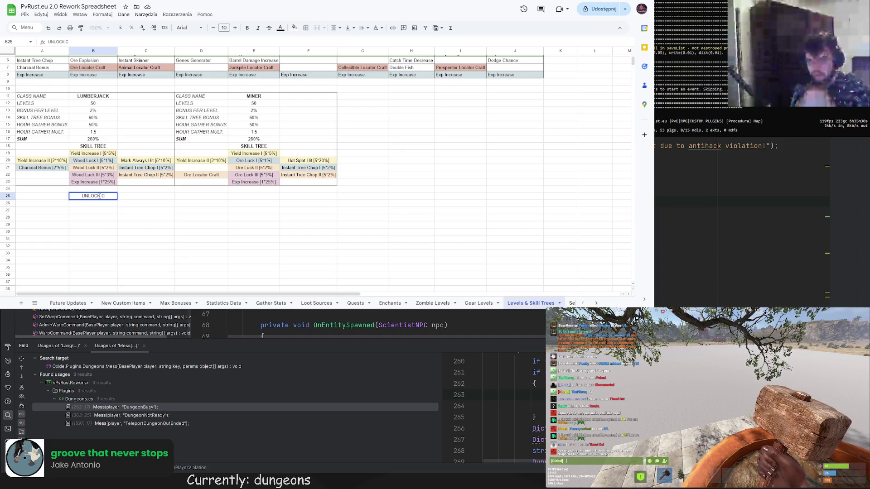
text(OSTS)
key(Return)
Copy the Lumberjack skill-tree block A19:C23 into A26:C30
drag(53, 155, 141, 184)
key(ctrl+c)
click(62, 203)
key(ctrl+v)
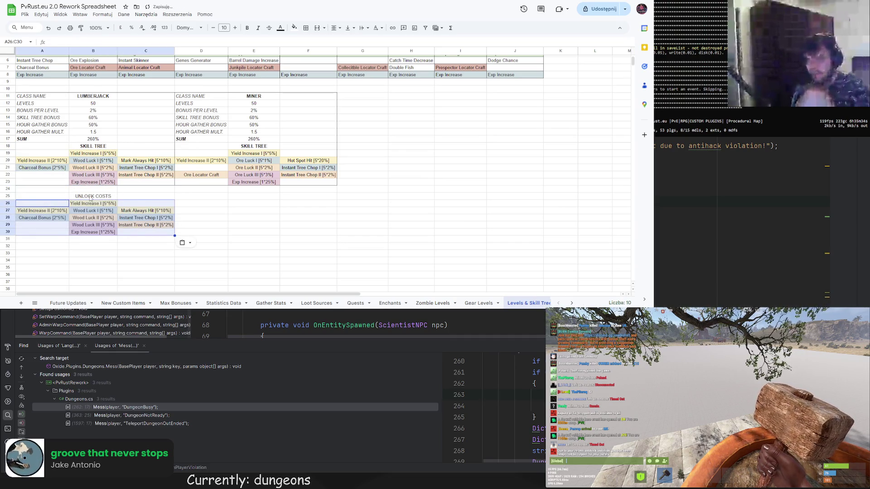
click(93, 197)
drag(164, 191, 163, 198)
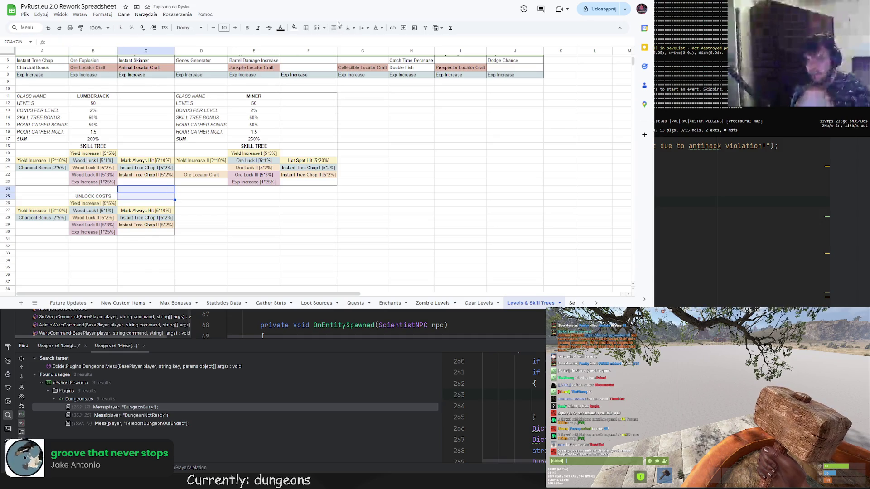
click(306, 28)
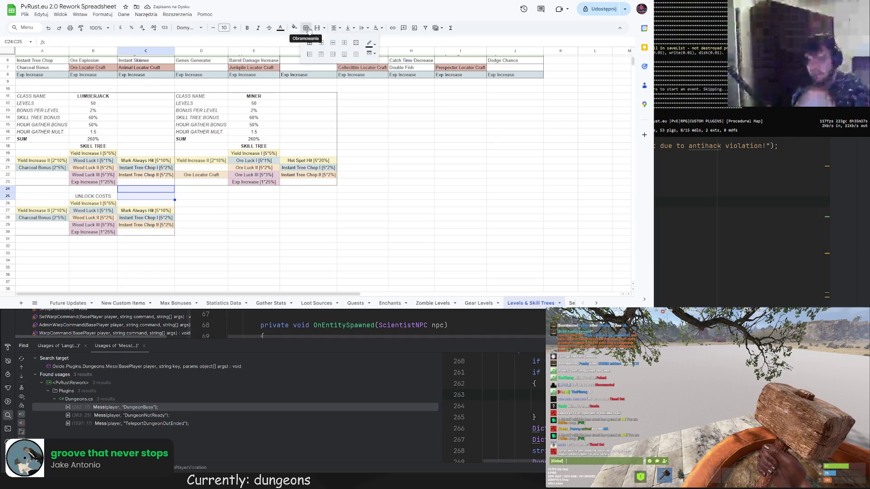
Apply a border to C24:C25 and make the UNLOCK COSTS heading bold
click(328, 59)
click(223, 202)
click(202, 232)
click(93, 196)
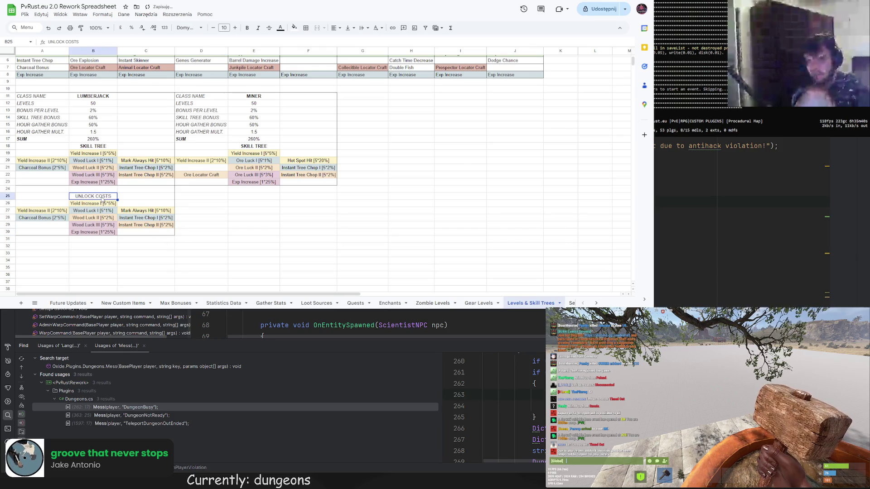
click(247, 28)
click(202, 232)
Enter a cost of 5 (=1*5) in B26 and in place of Wood Luck I
click(96, 203)
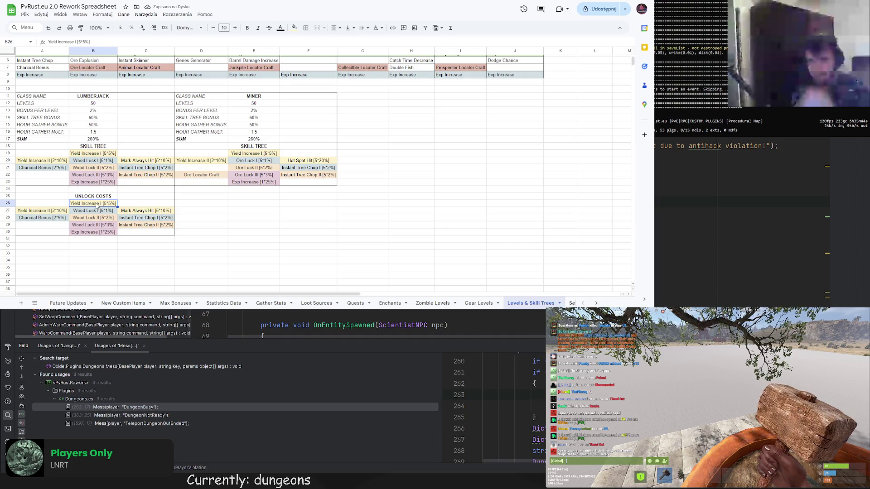
text(=1*5)
key(Return)
click(96, 204)
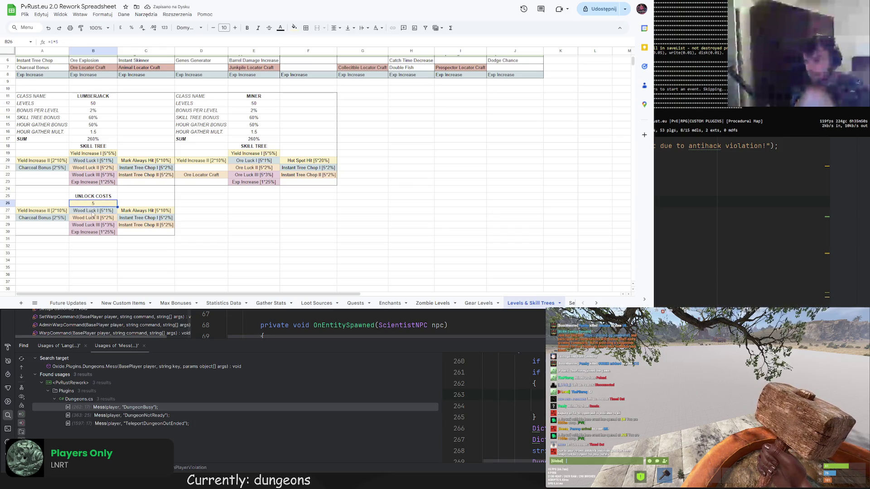
click(96, 211)
drag(85, 42, 28, 40)
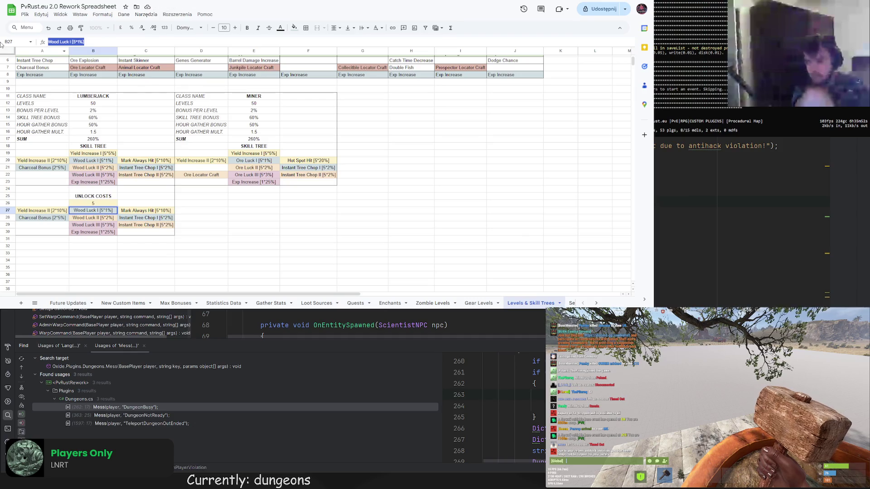
text(=1*)
text(5)
key(Return)
Replace Yield Increase II with a cost of 6 (=3*2)
key(Up)
key(Left)
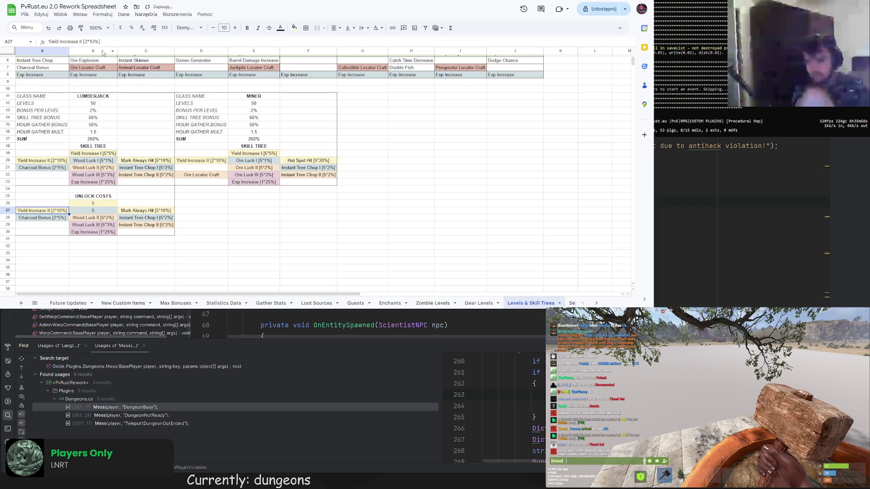
drag(101, 41, 48, 41)
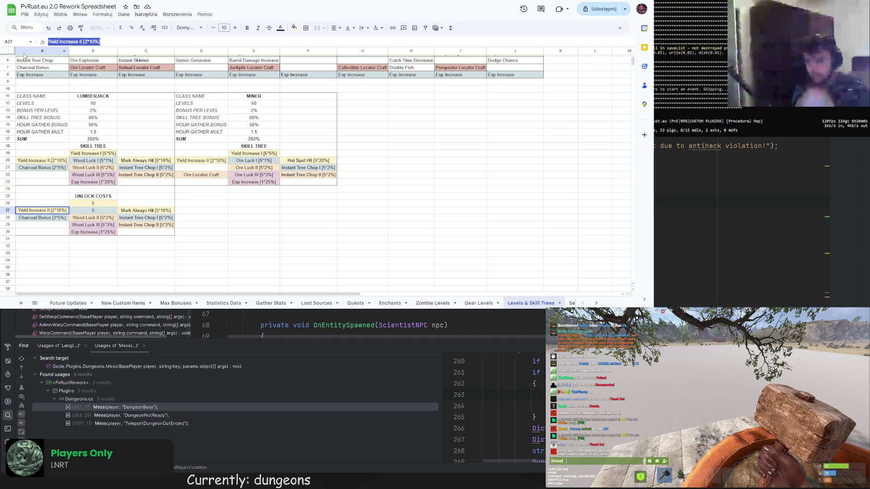
text(3)
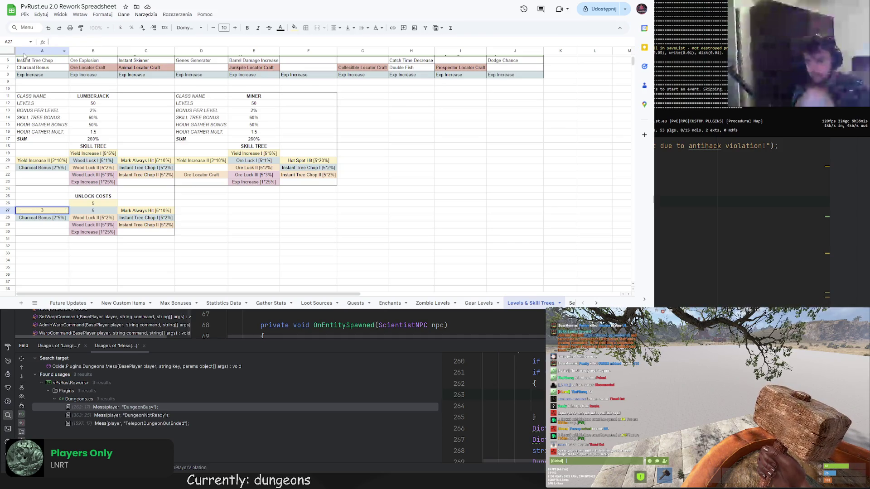
key(BackSpace)
text(=3*2)
key(Return)
Replace Mark Always Hit with a cost of 5 and Charcoal Bonus with 2
click(155, 211)
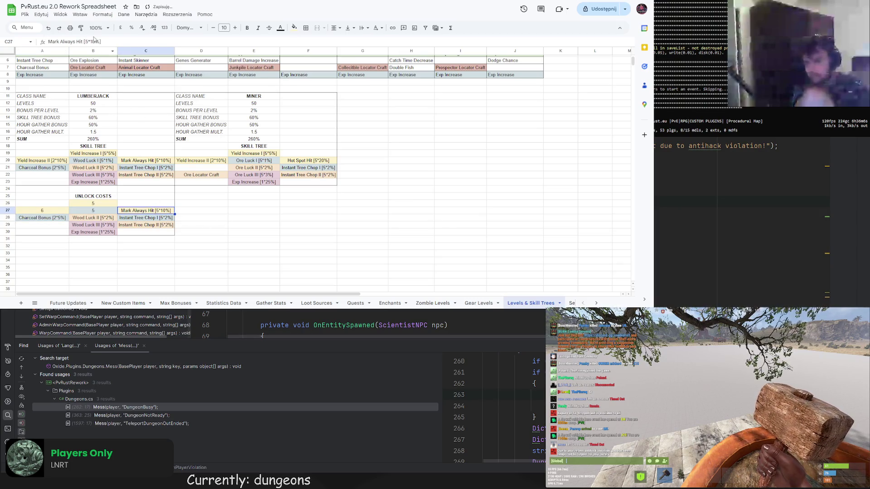
triple_click(94, 41)
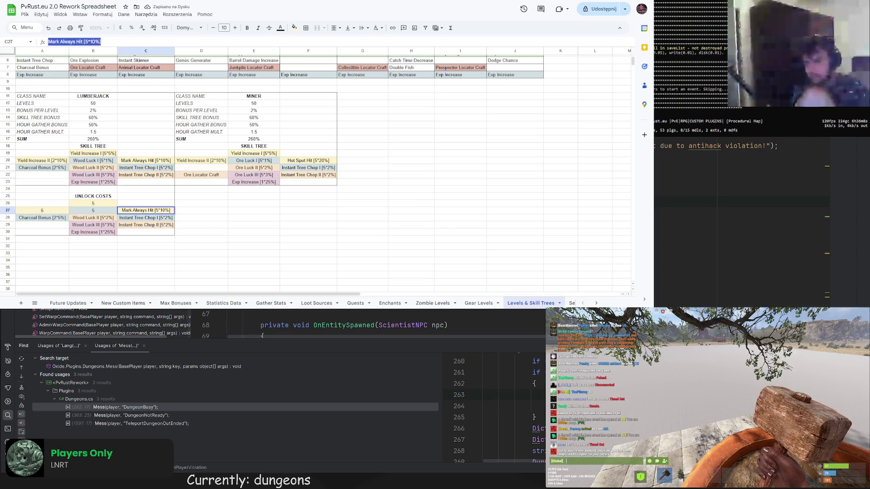
text(=1*5)
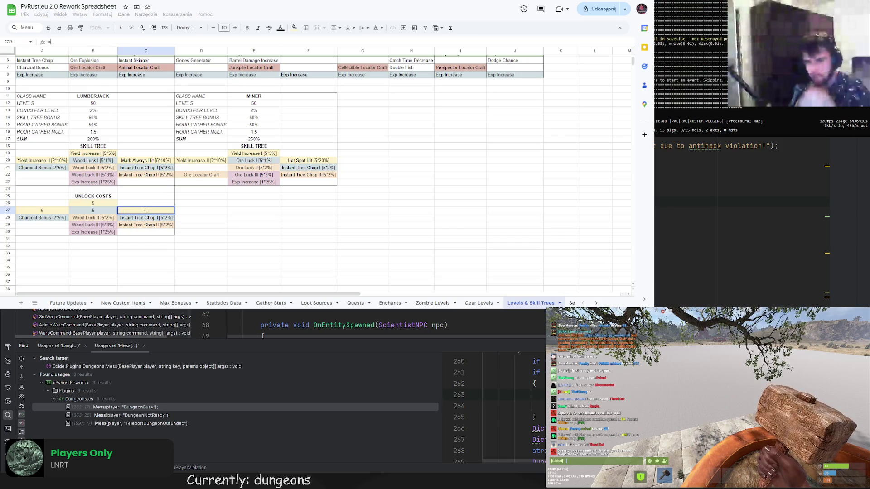
key(Return)
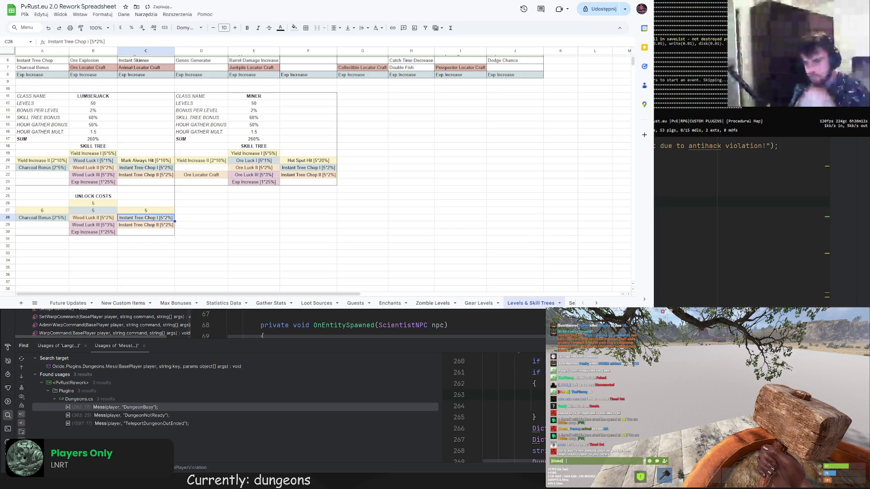
click(53, 221)
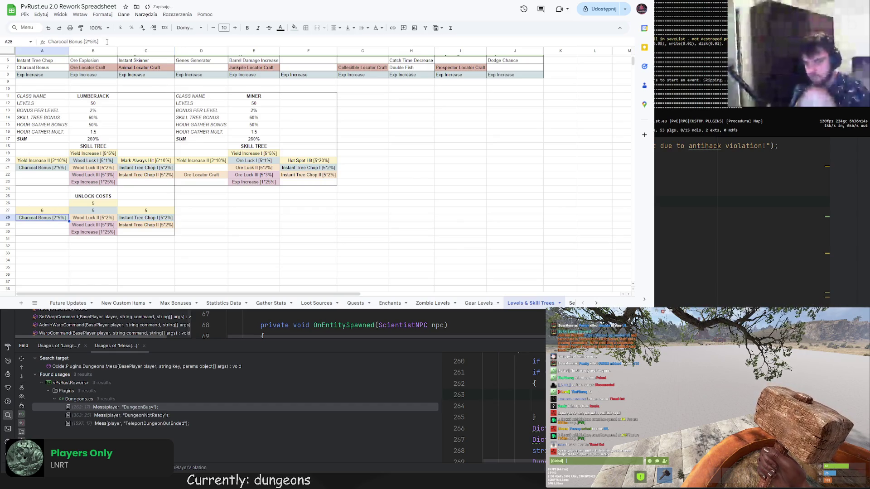
triple_click(107, 41)
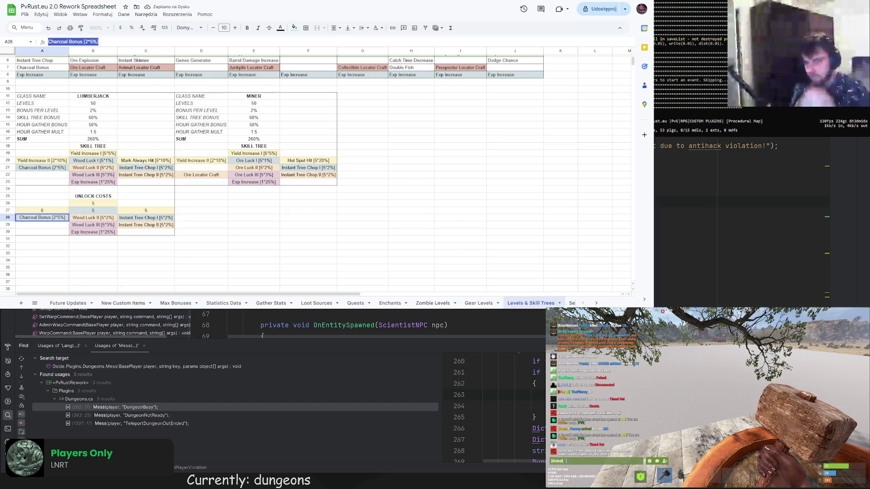
text(=)
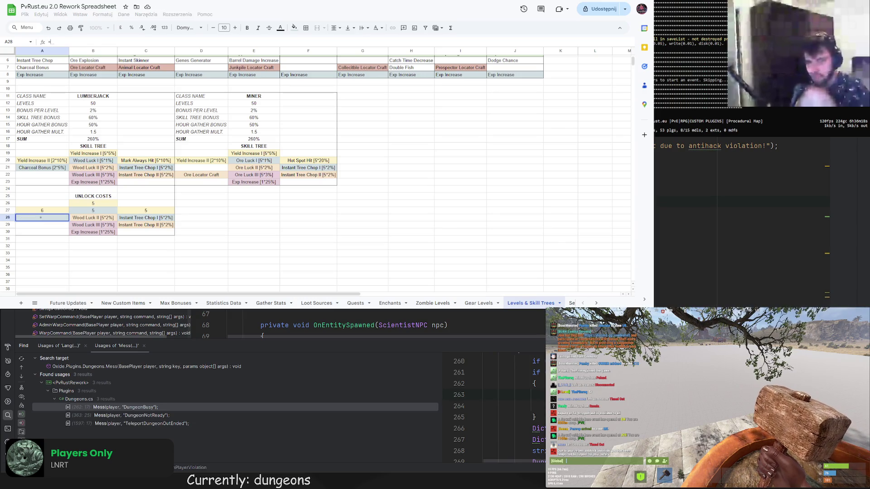
text(2)
key(Return)
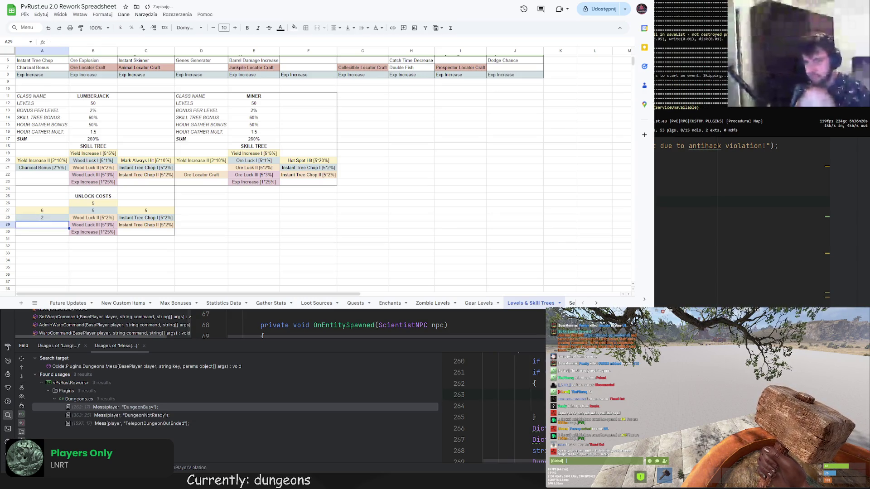
Set Wood Luck II's cost to 10 (=5*2) and Instant Tree Chop I's to 5
key(Up)
key(Right)
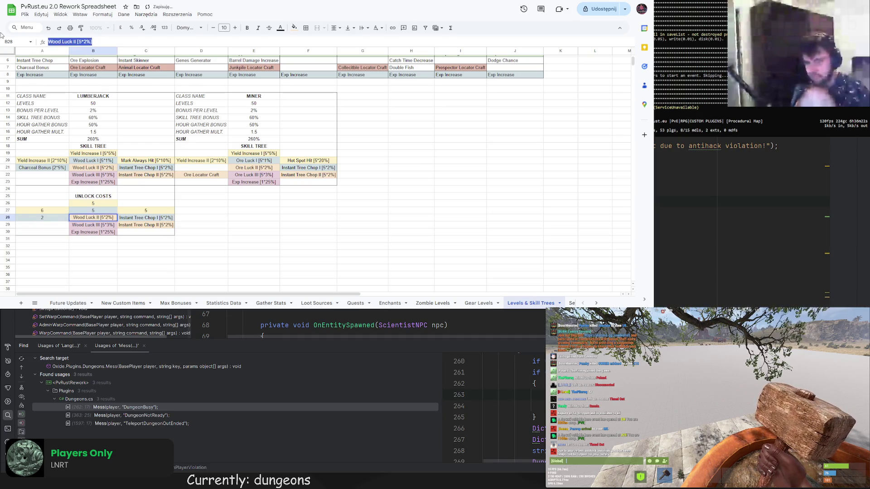
text(=)
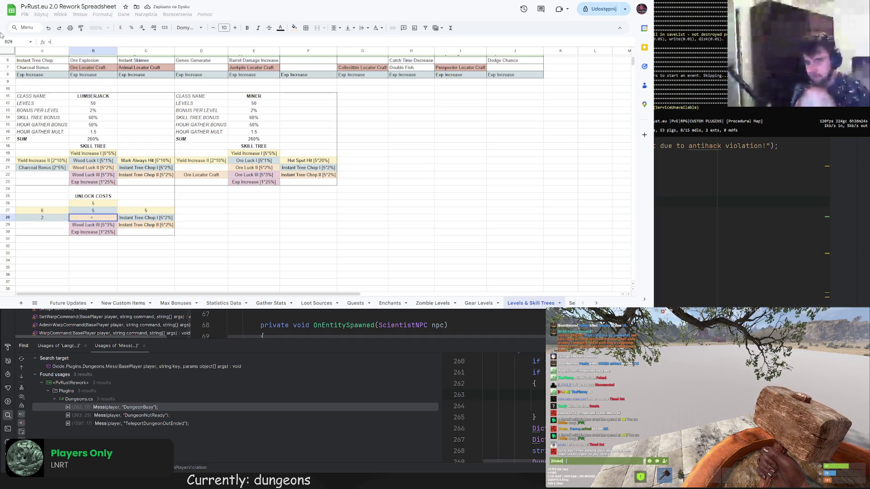
text(5*2)
key(Return)
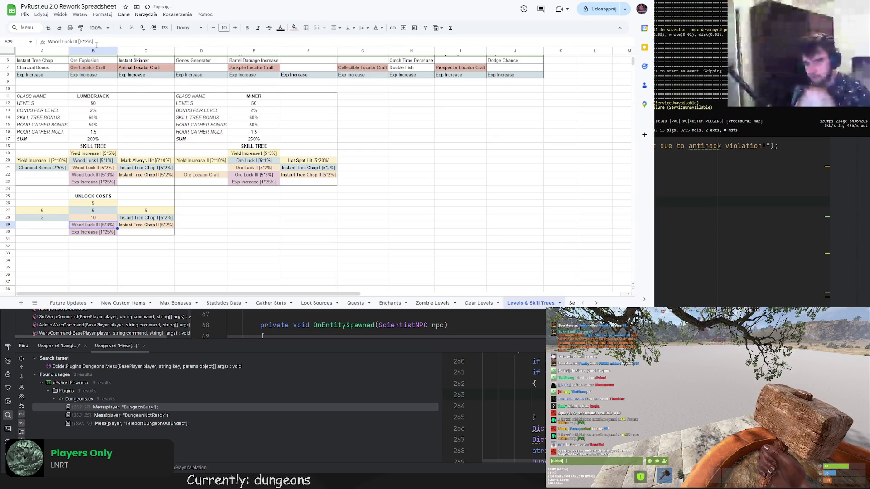
key(Up)
key(Return)
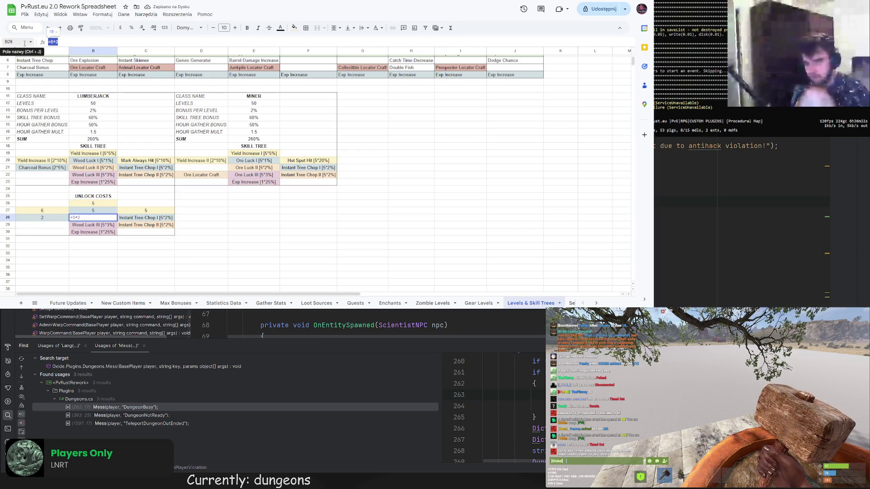
key(Tab)
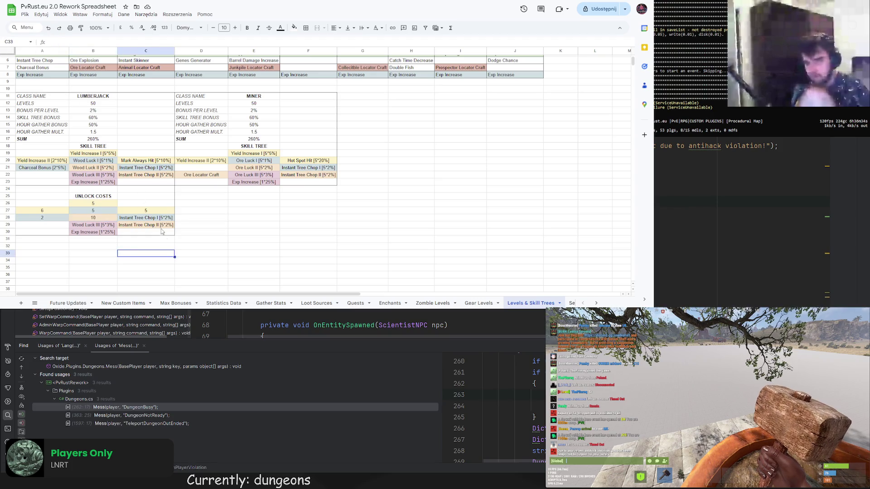
triple_click(117, 42)
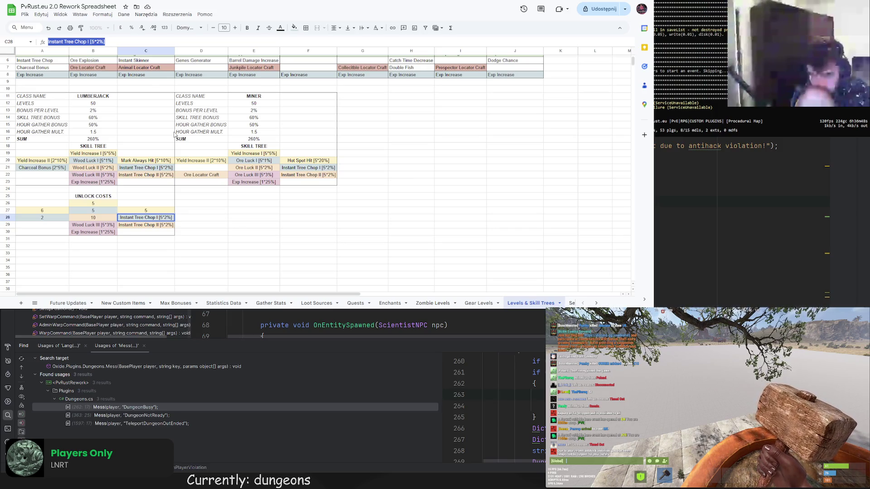
text(=5&)
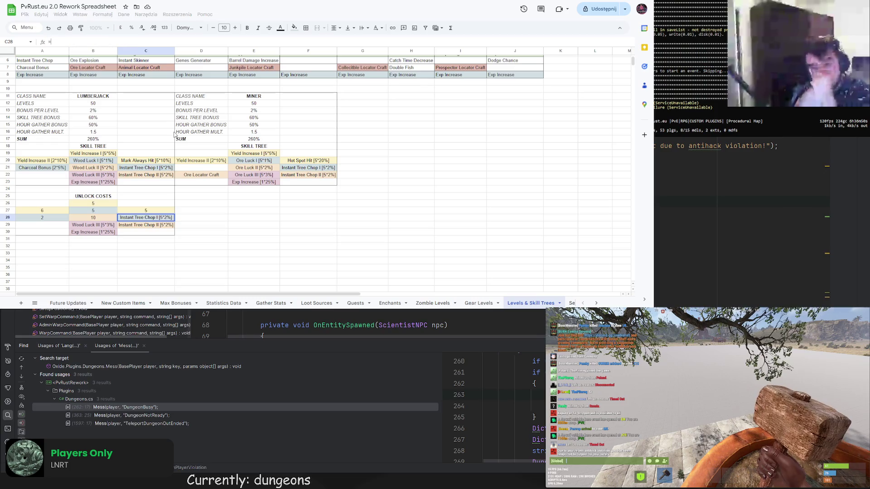
key(BackSpace)
key(Return)
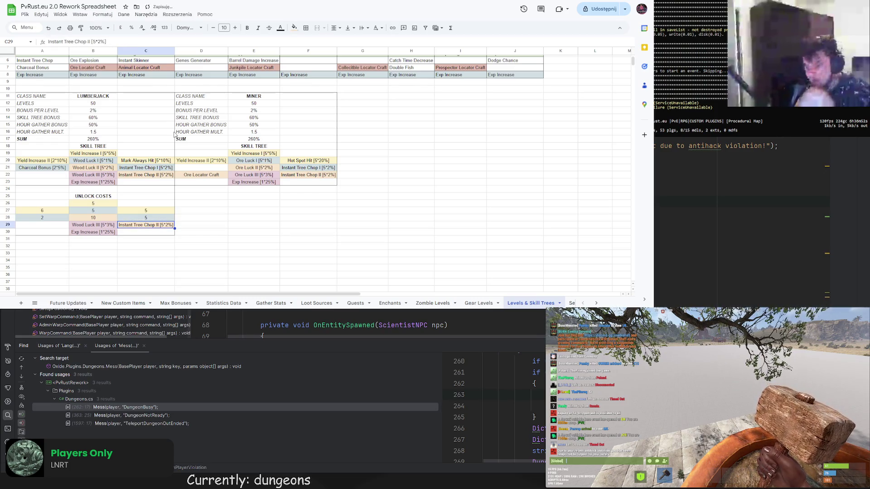
Set costs of 10 for Instant Tree Chop II, 15 for Wood Luck III, 10 for Exp Increase
triple_click(77, 41)
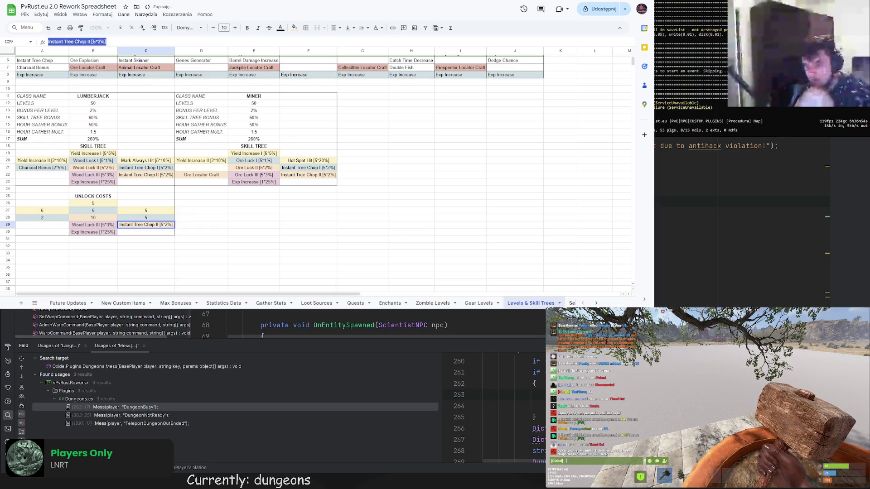
text(=5*)
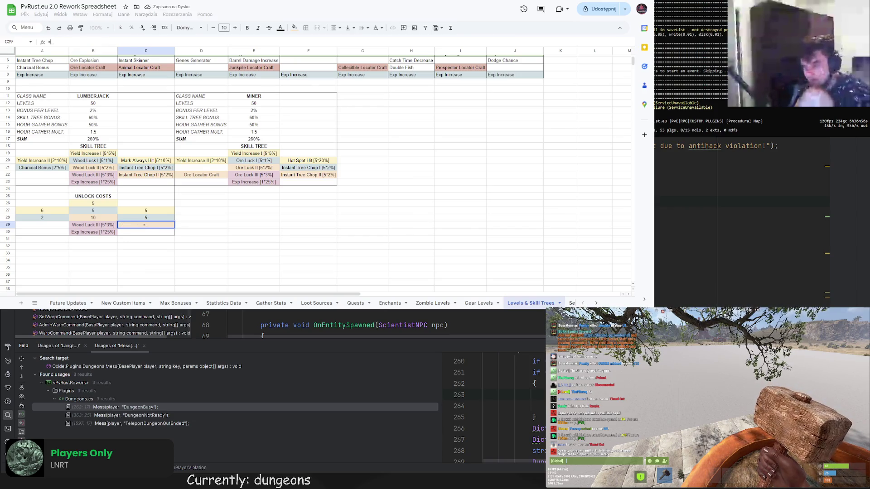
text(2)
key(Return)
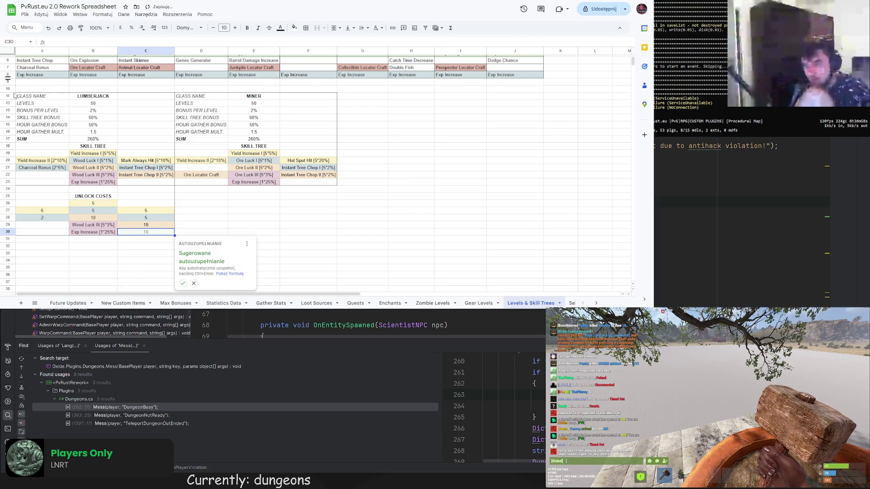
click(104, 225)
text(=5*3)
key(Return)
triple_click(90, 42)
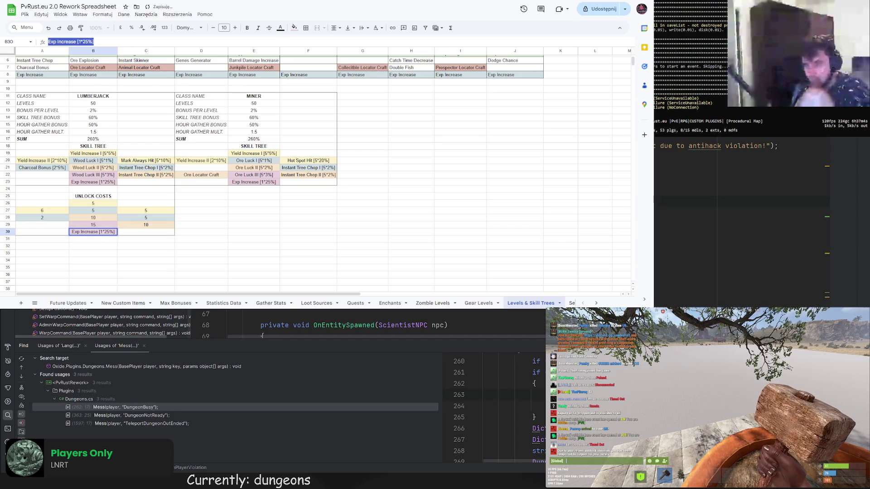
text(=1*)
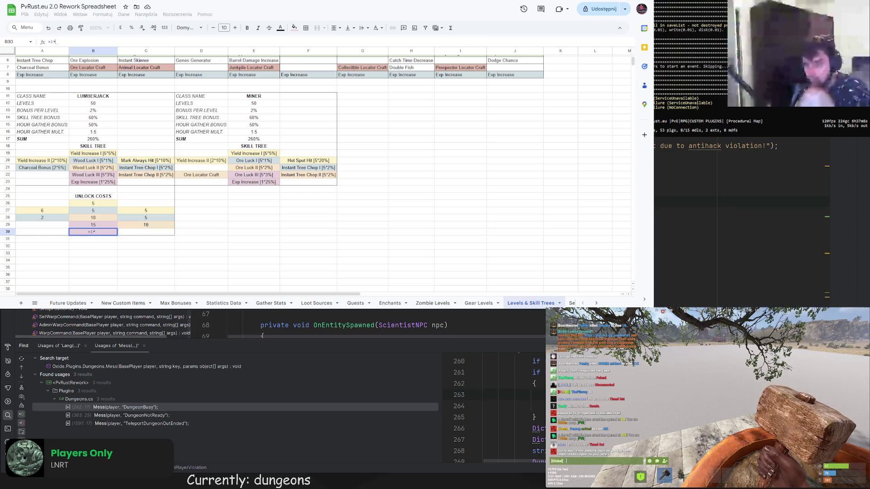
text(10)
key(Return)
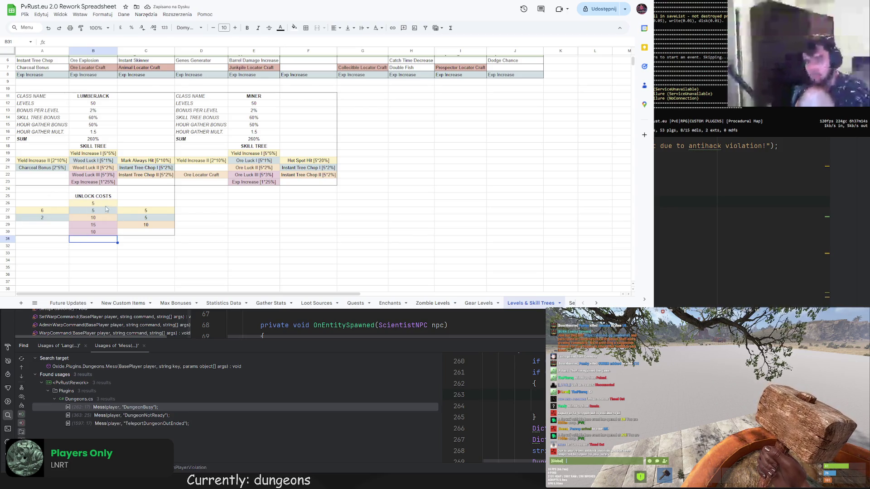
Clear the values and colour fills from row 30 (A30:C30) of the cost grid
drag(49, 240, 151, 241)
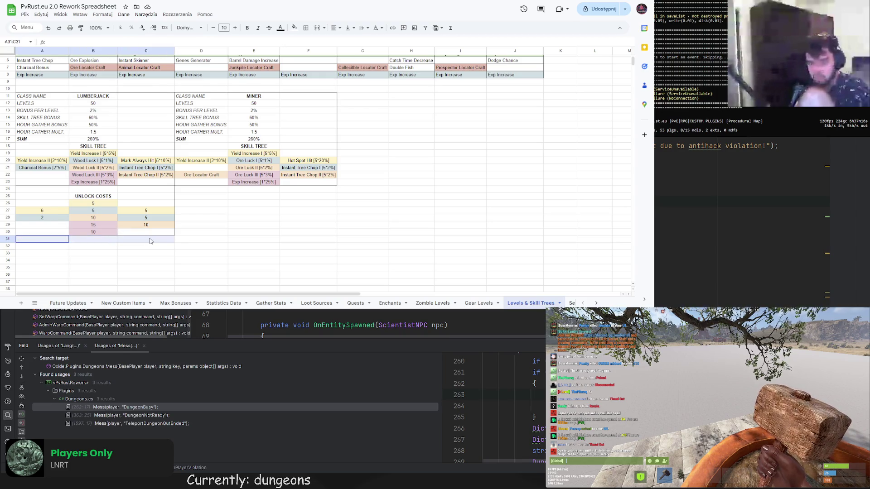
click(306, 27)
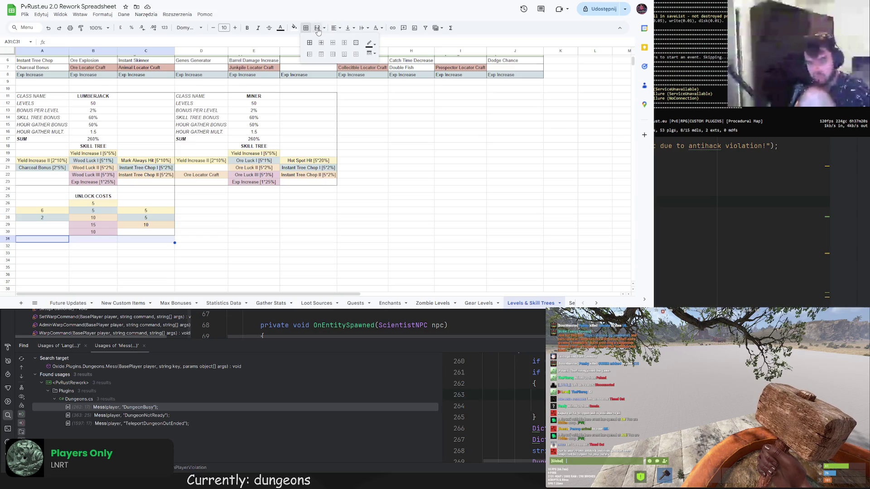
click(201, 195)
drag(42, 232, 146, 232)
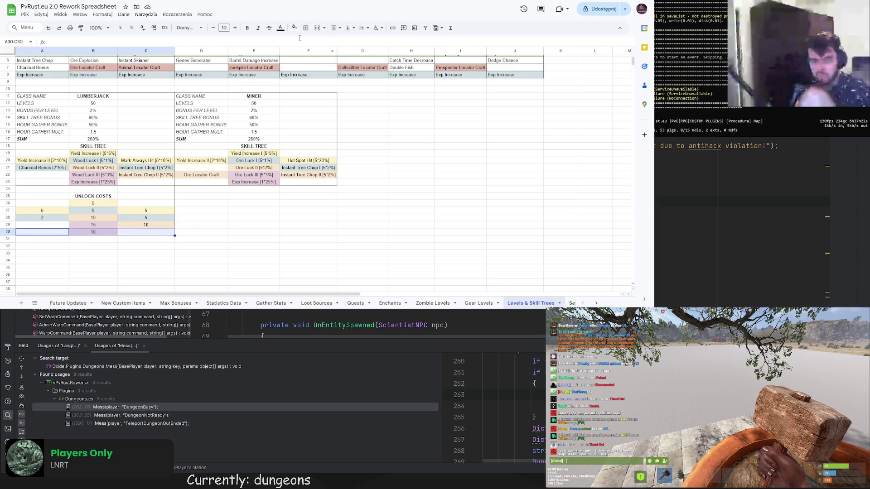
drag(43, 254, 146, 253)
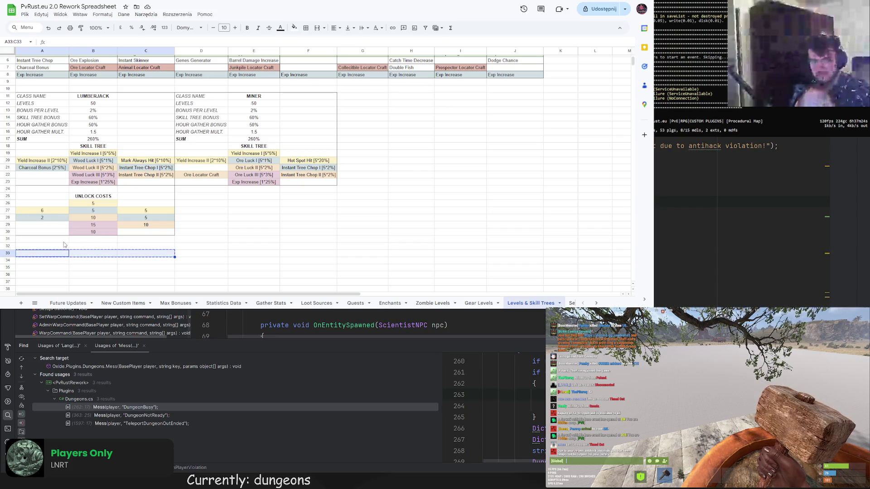
drag(43, 232, 146, 233)
key(Delete)
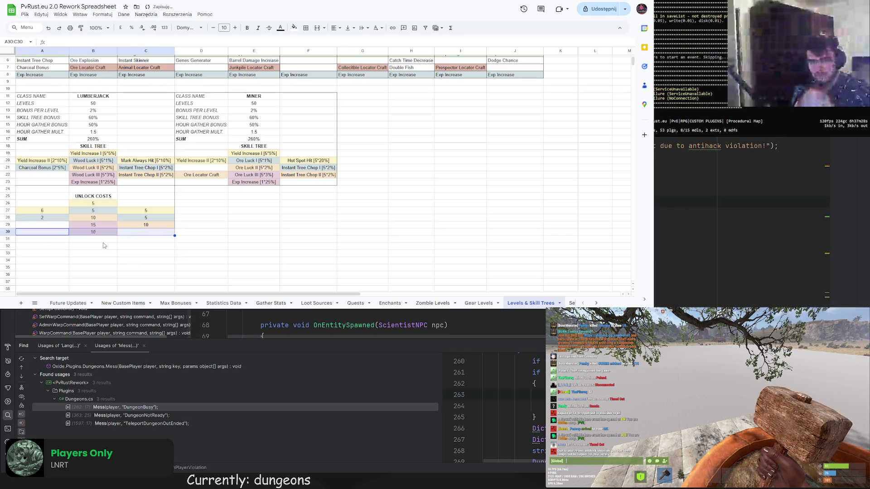
key(ctrl+backslash)
Enter 10 in B30 and centre it horizontally
key(Down)
key(Down)
key(Down)
click(94, 234)
double_click(95, 235)
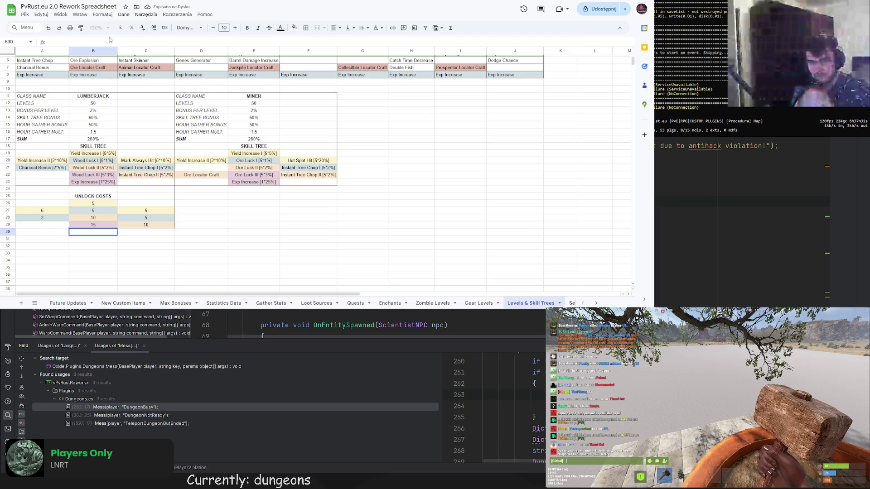
text(10)
key(Return)
key(Up)
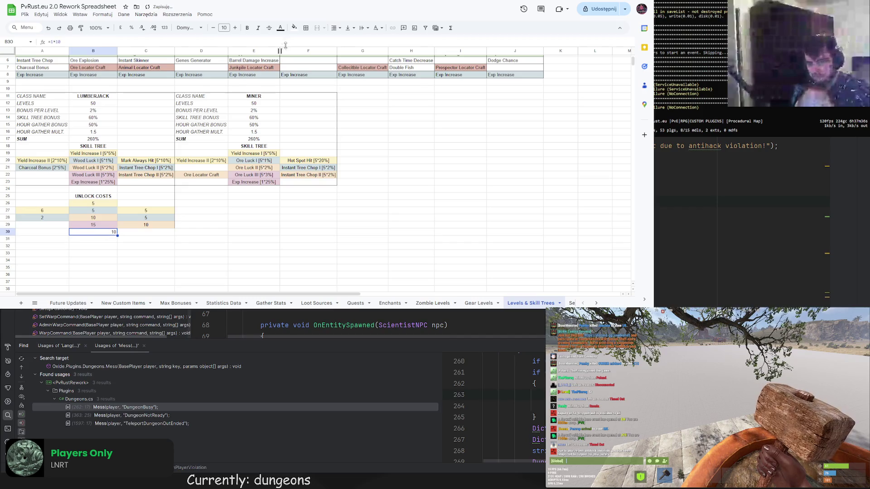
click(336, 28)
click(348, 41)
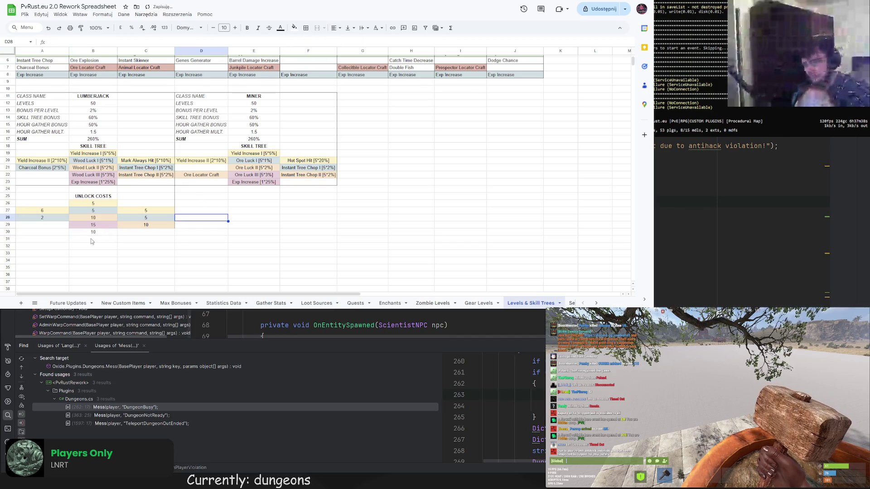
Add a bold, italic, right-aligned 'SUM' label in A31
double_click(63, 239)
text(SUM<)
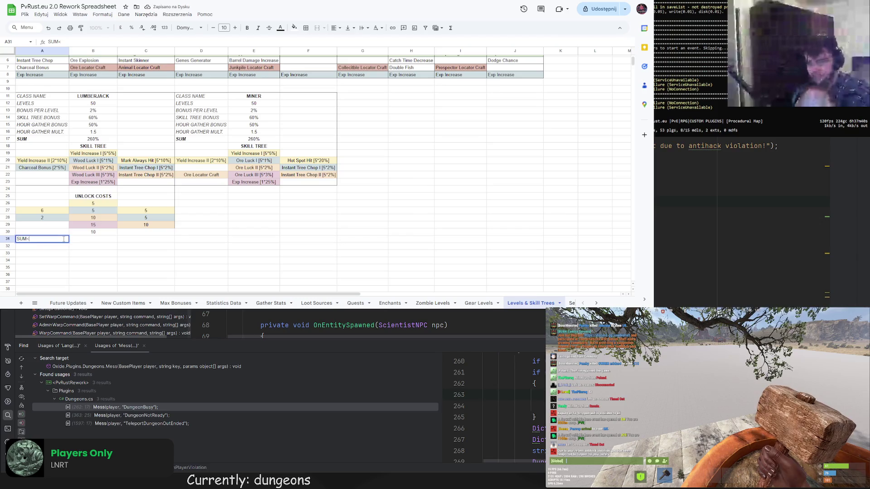
key(Return)
click(64, 239)
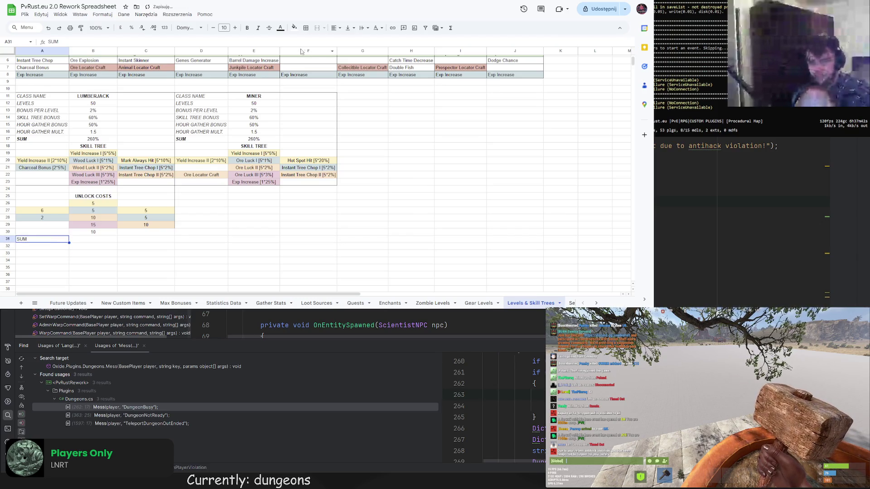
click(337, 28)
click(358, 41)
click(258, 28)
click(247, 27)
Enter =SUM(A26:C38) in B31 to total the cost grid at 73
key(Tab)
text(=)
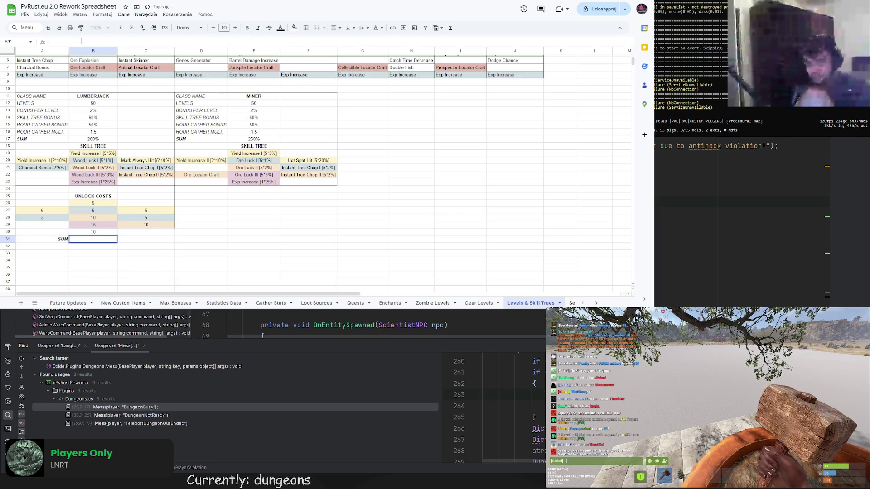
text(SUM)
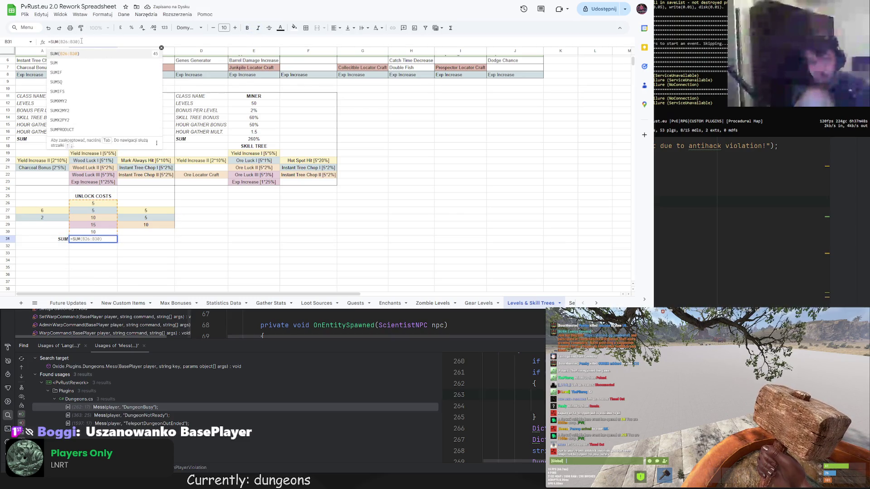
drag(50, 204, 120, 231)
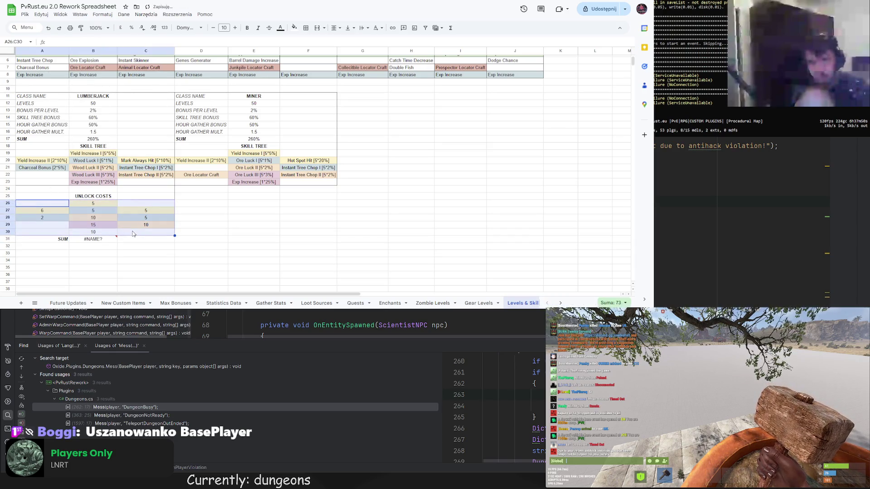
click(102, 240)
click(69, 41)
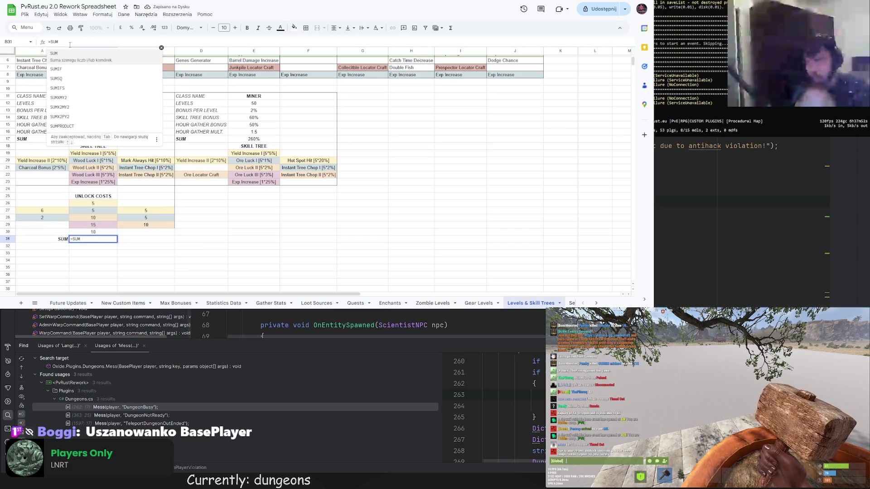
text((A26)
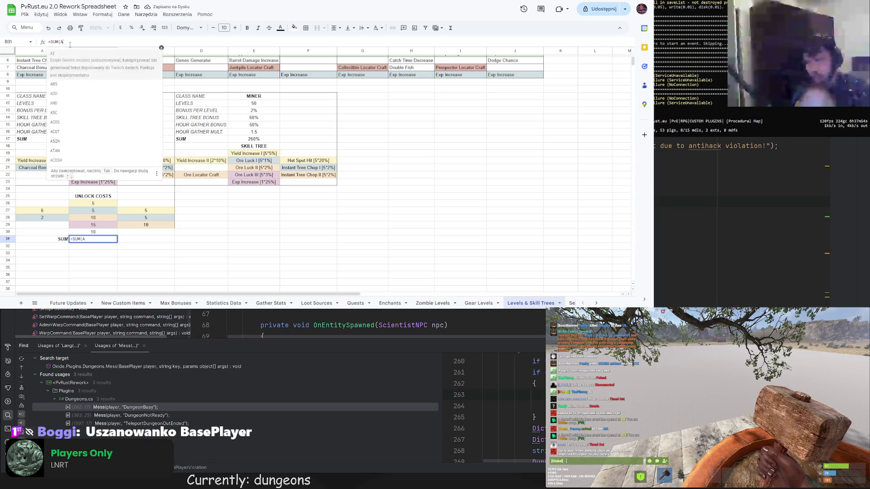
text(:)
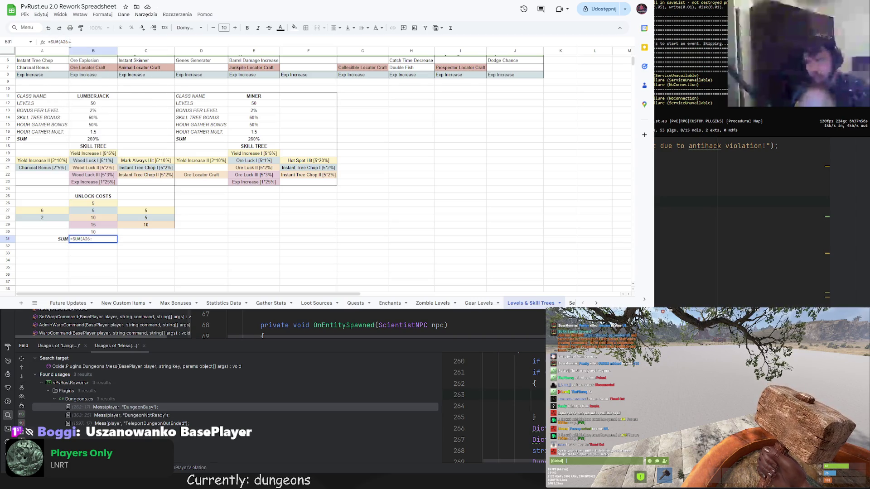
text(C38)
key(Return)
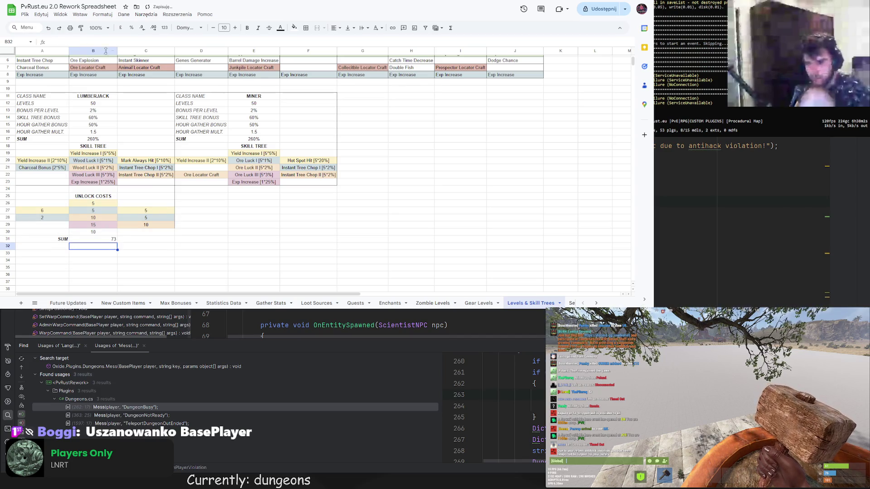
drag(42, 240, 95, 241)
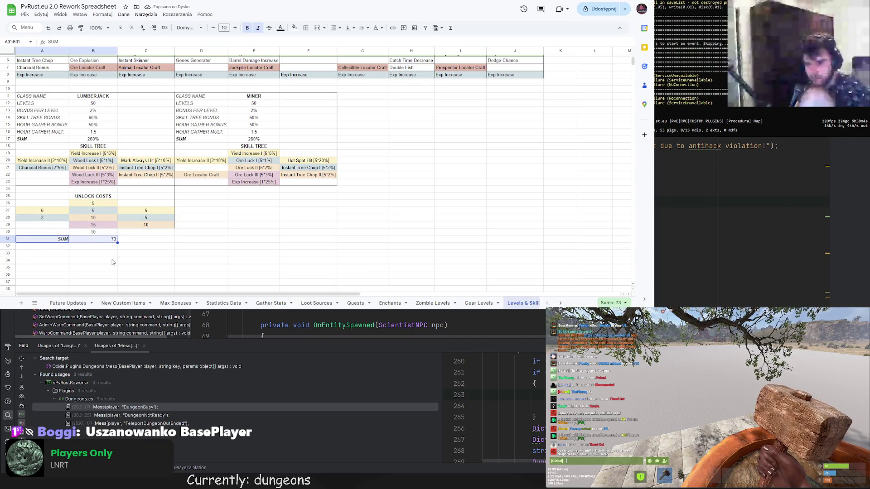
Centre the 73 total in B31
click(98, 239)
click(337, 29)
click(347, 40)
click(145, 260)
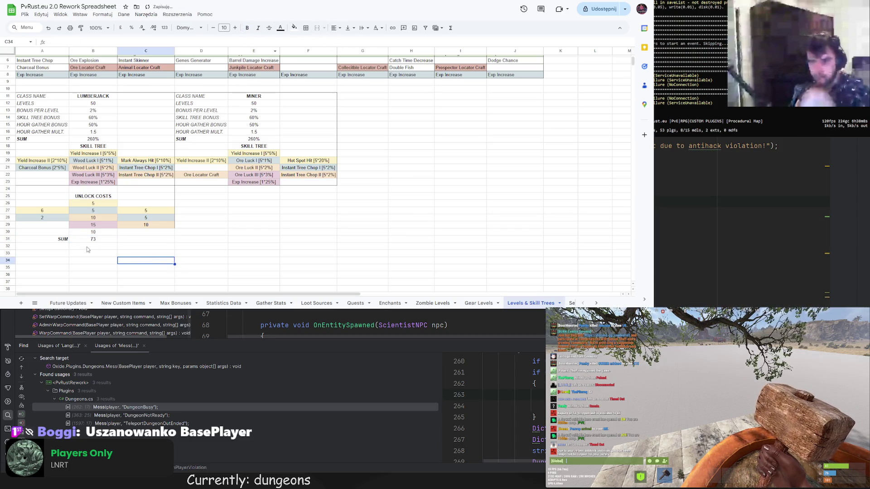
Apply borders to the SUM row A31:C31 and to C30:C31
drag(54, 239, 150, 239)
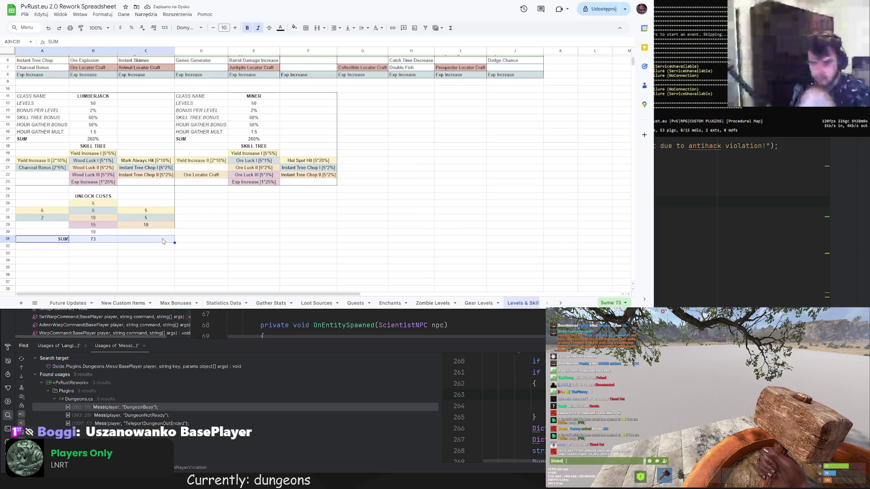
click(308, 29)
click(314, 55)
drag(146, 232, 146, 239)
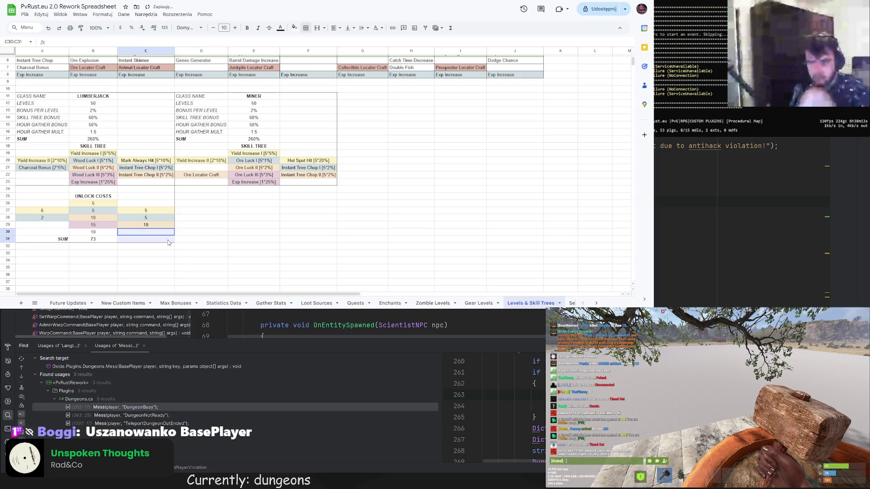
click(306, 27)
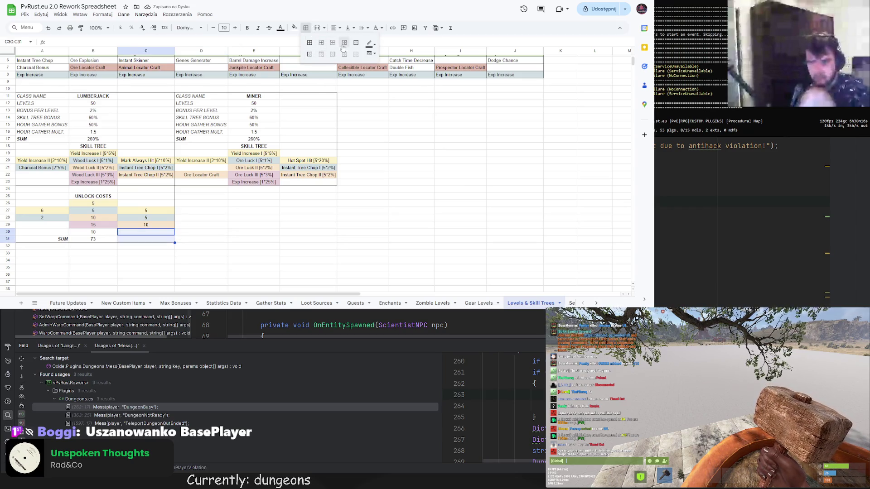
click(333, 54)
click(201, 232)
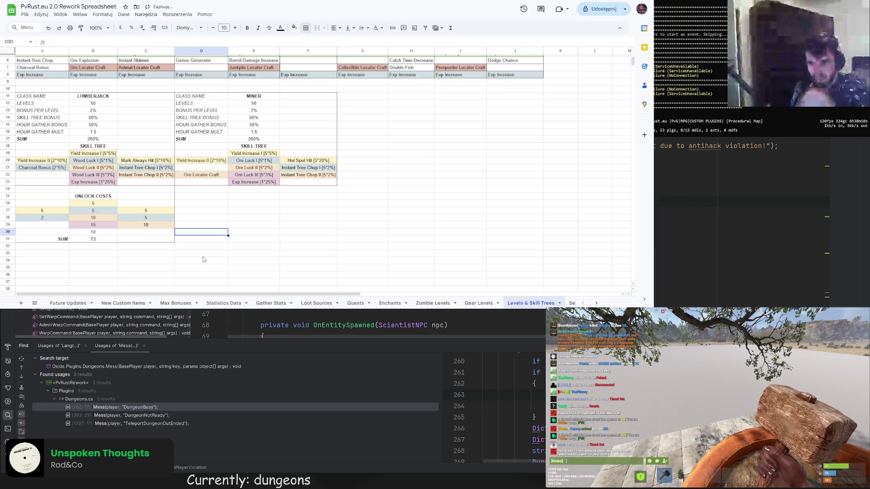
Fill the SUM row A31:C31 with dark grey
drag(43, 239, 146, 239)
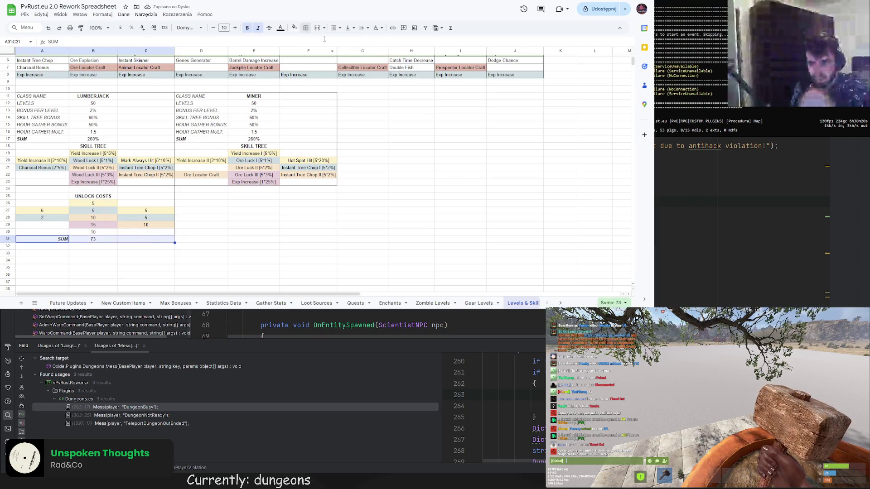
click(294, 27)
click(347, 52)
click(308, 225)
drag(43, 239, 146, 239)
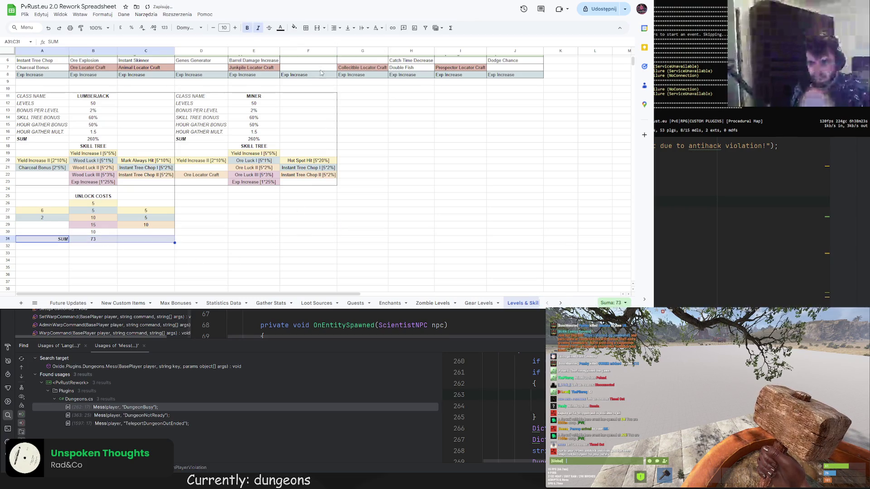
click(294, 28)
click(335, 52)
click(254, 217)
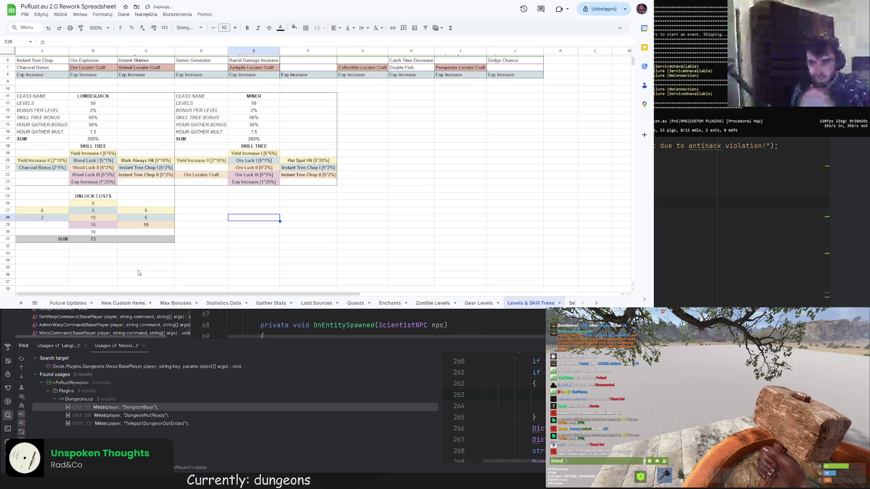
Check the formatting of the UNLOCK COSTS heading
click(93, 196)
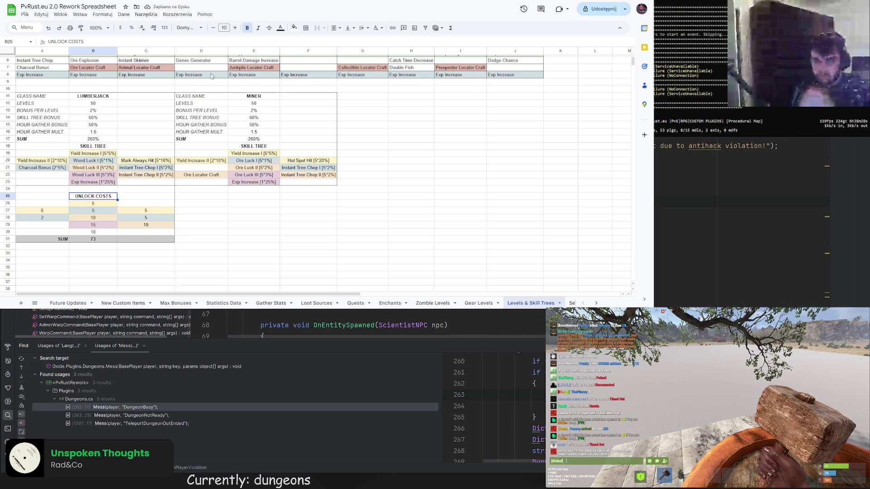
drag(254, 195, 254, 203)
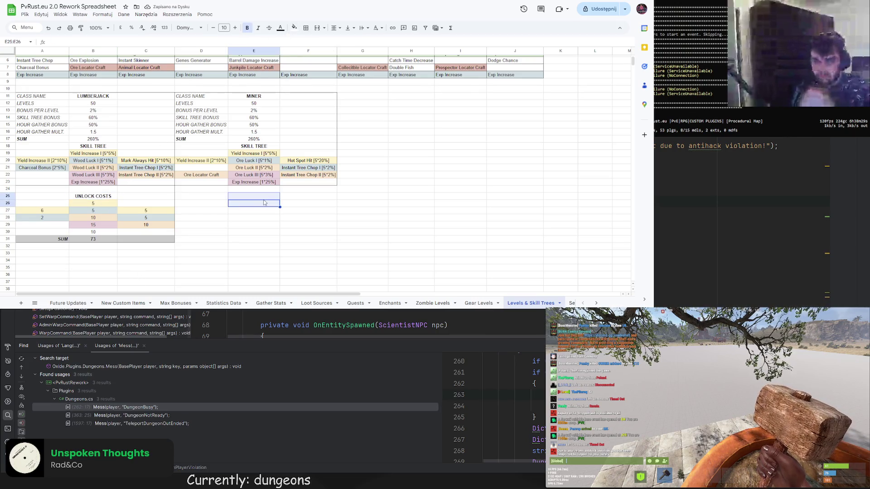
click(92, 197)
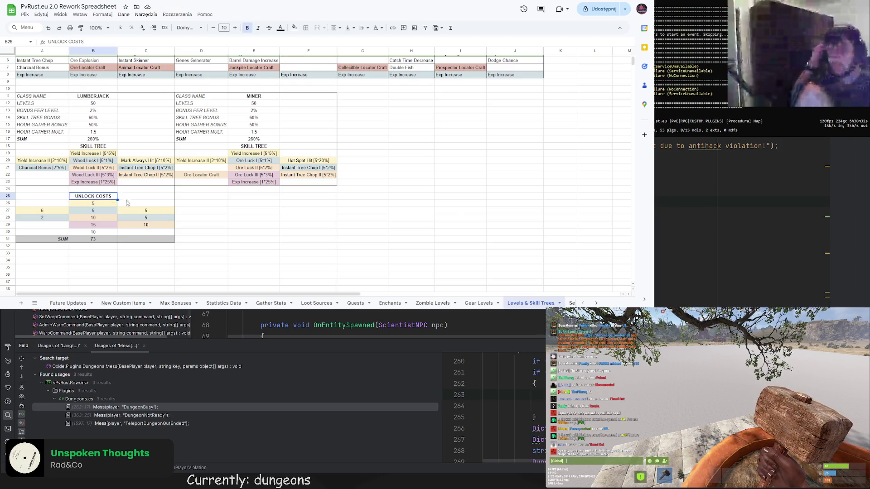
click(239, 211)
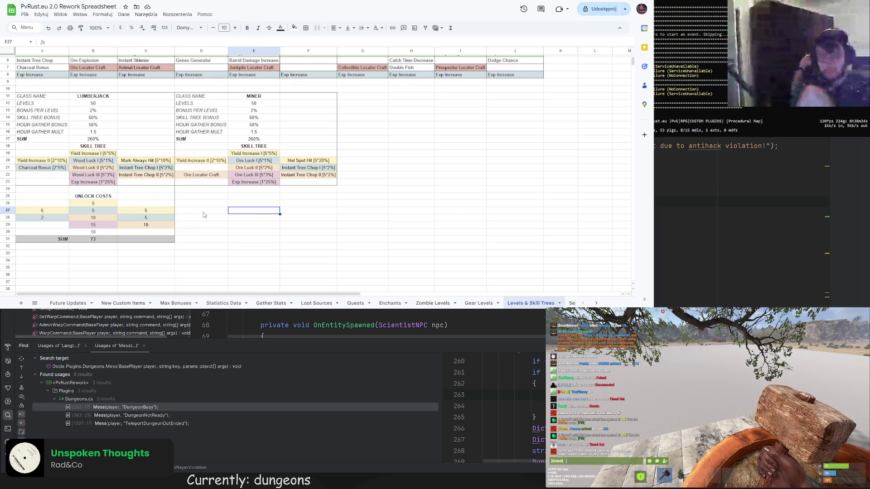
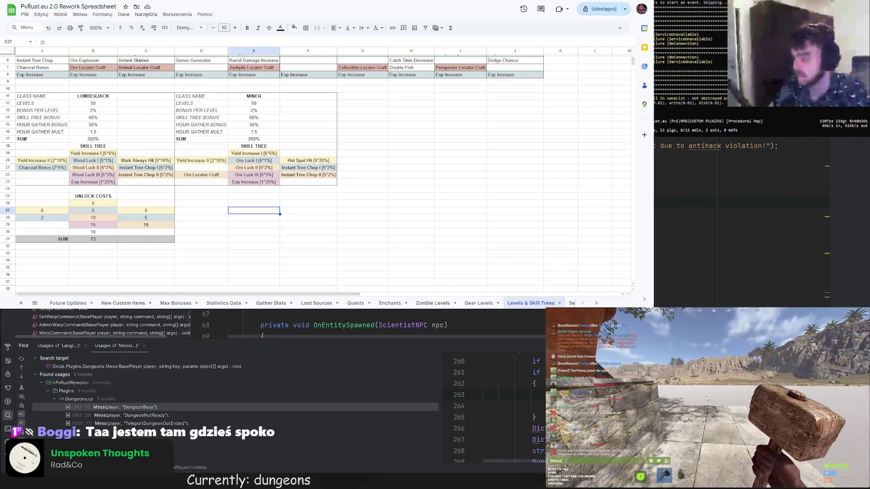
Copy the Lumberjack unlock costs block A25:C31 into D25 under the Miner block
click(193, 215)
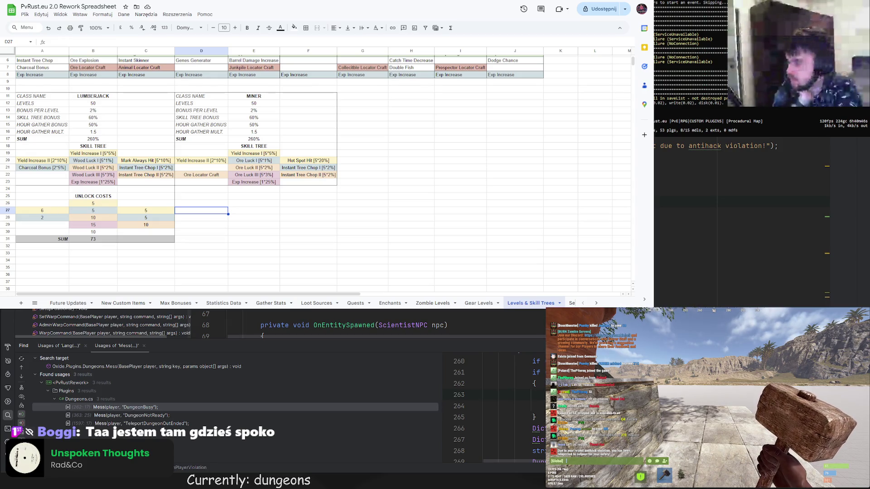
click(40, 198)
drag(40, 200, 150, 239)
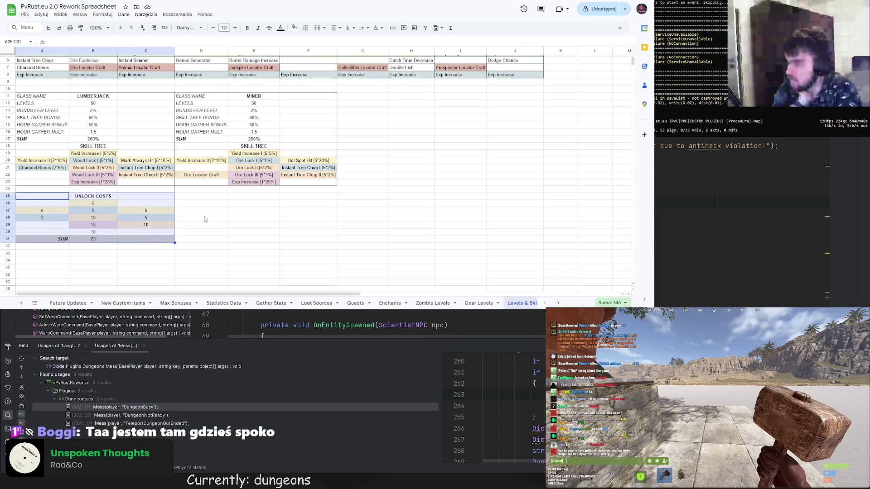
key(ctrl+c)
click(201, 197)
key(ctrl+v)
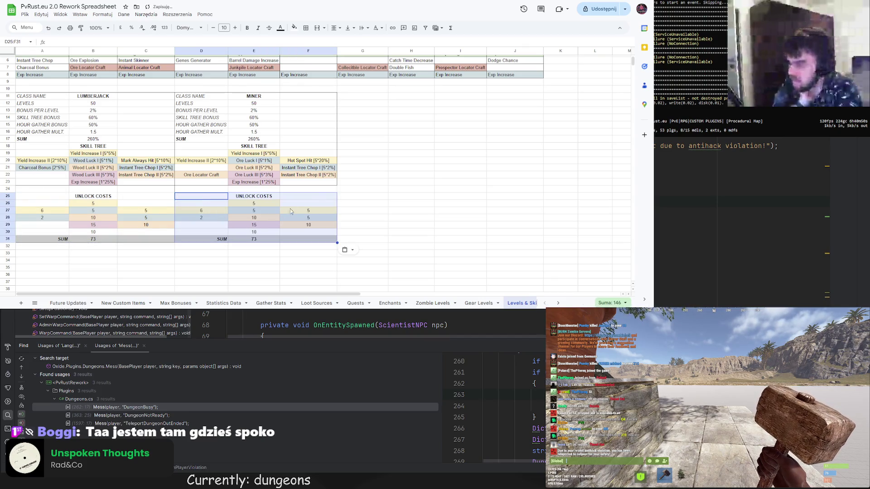
click(316, 197)
Paste the blank row 24 cells over D24:F24 to tidy the borders
drag(41, 189, 158, 192)
key(ctrl+c)
click(251, 189)
key(ctrl+v)
click(363, 189)
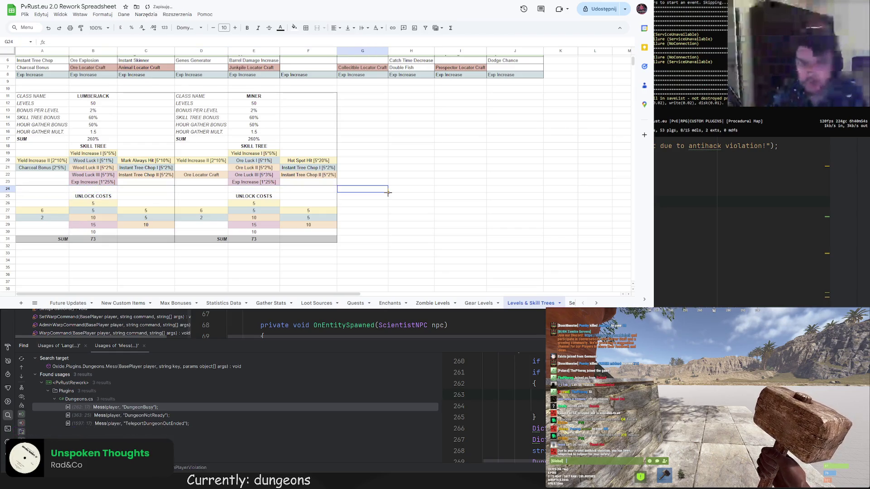
click(264, 203)
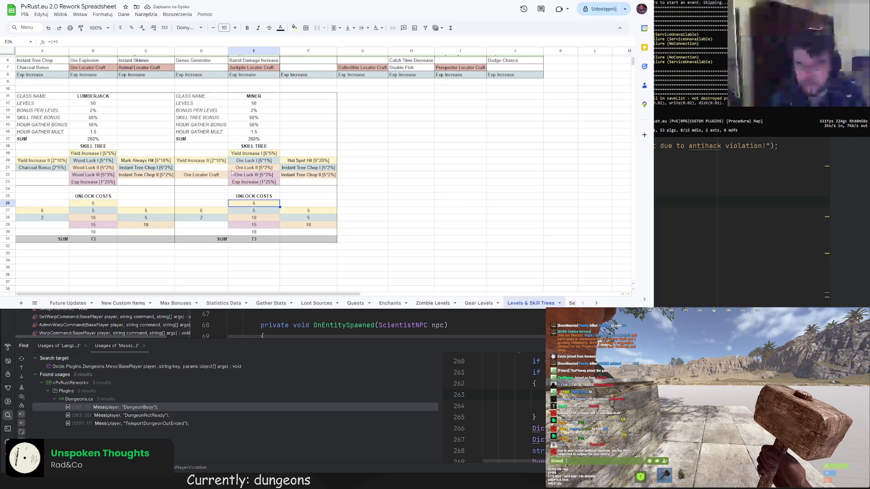
Set Miner cost D29 to 10 and clear the old cost in D28
click(207, 226)
text(10)
click(207, 220)
key(Delete)
click(212, 232)
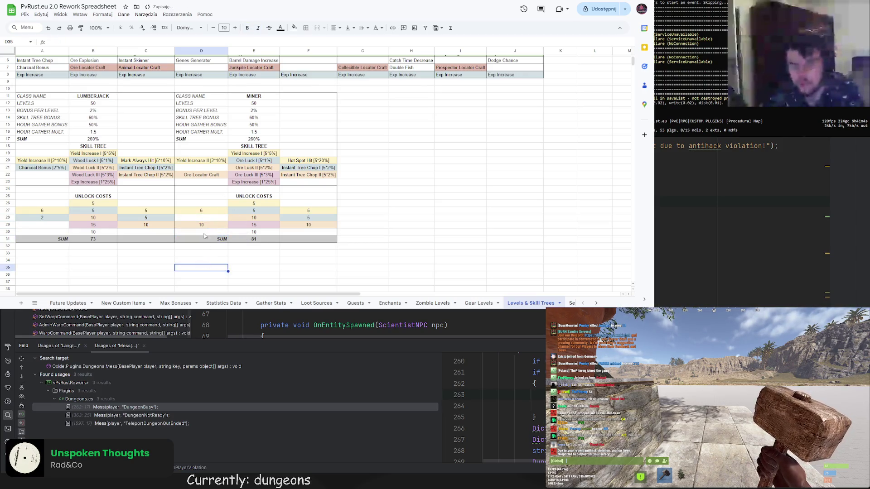
click(205, 227)
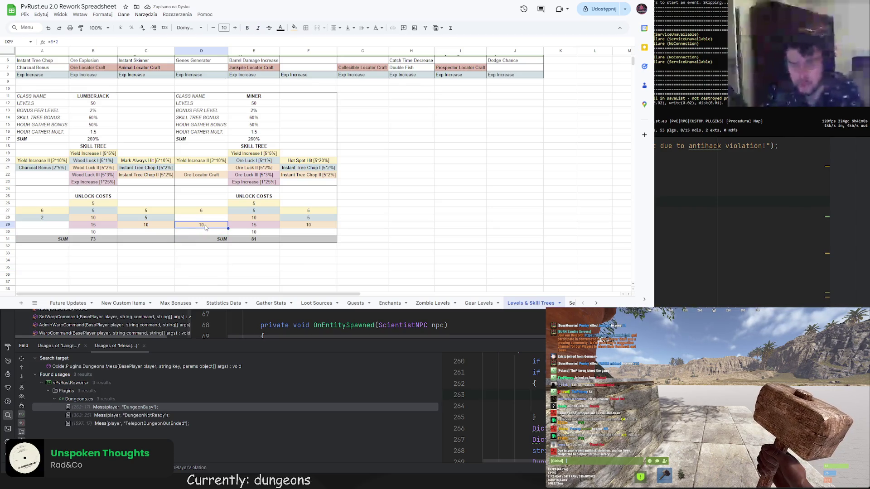
Change the E30 cost to 10
click(254, 232)
text(=5*3)
key(Return)
double_click(54, 41)
text(10)
key(Return)
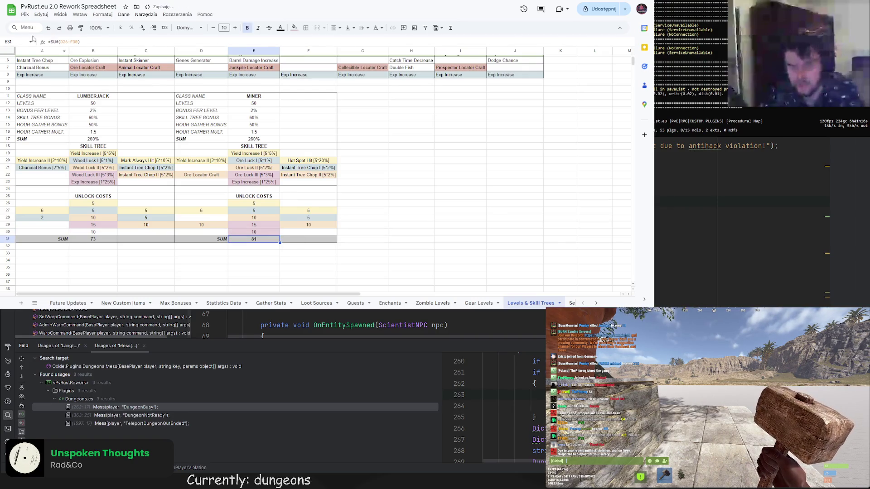
click(113, 239)
click(116, 256)
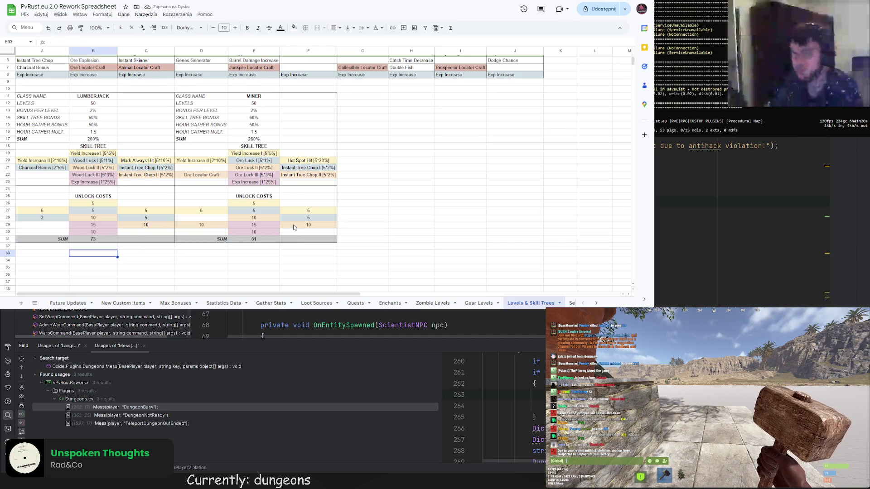
Compare the Miner and Lumberjack cost formulas in rows 27–30, then select D29's formula
click(208, 212)
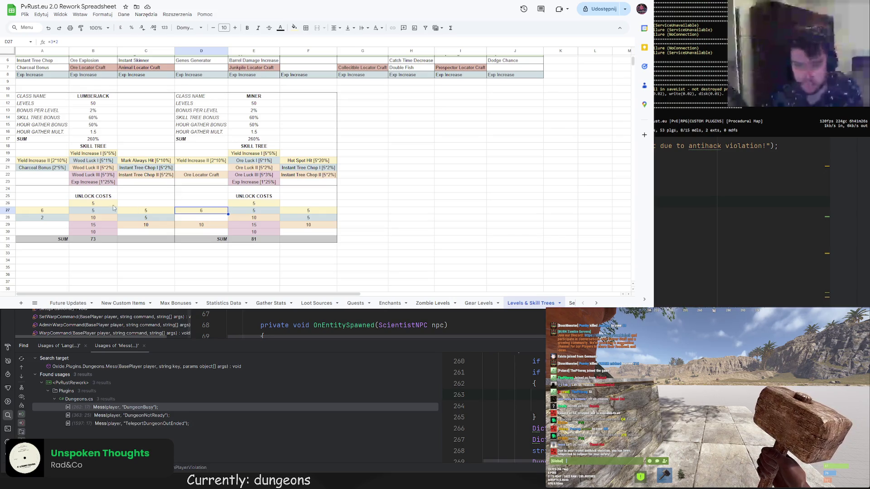
click(51, 212)
click(93, 215)
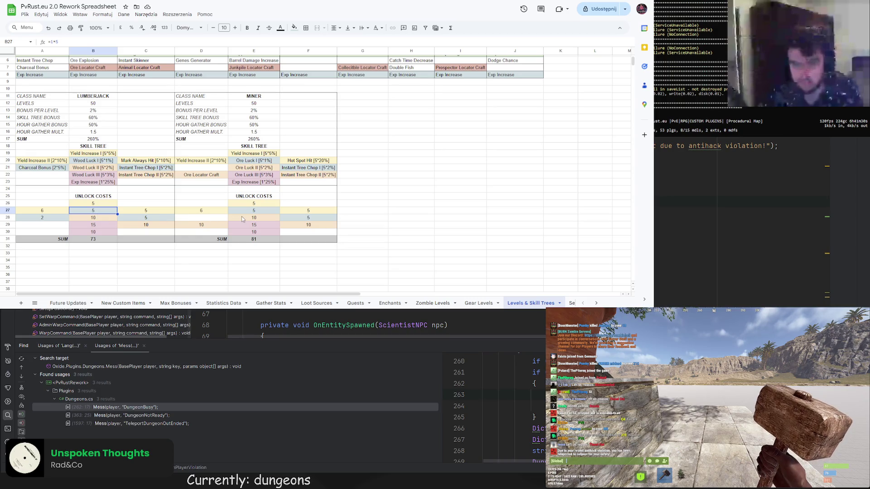
click(303, 211)
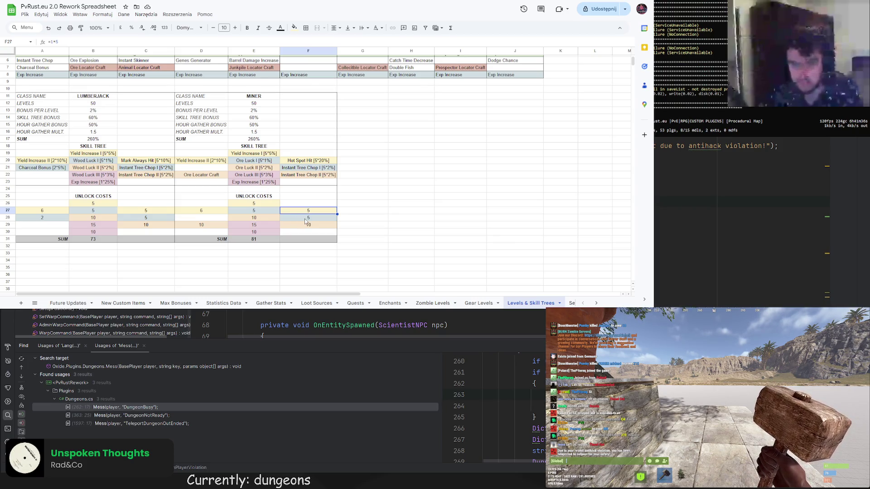
click(305, 219)
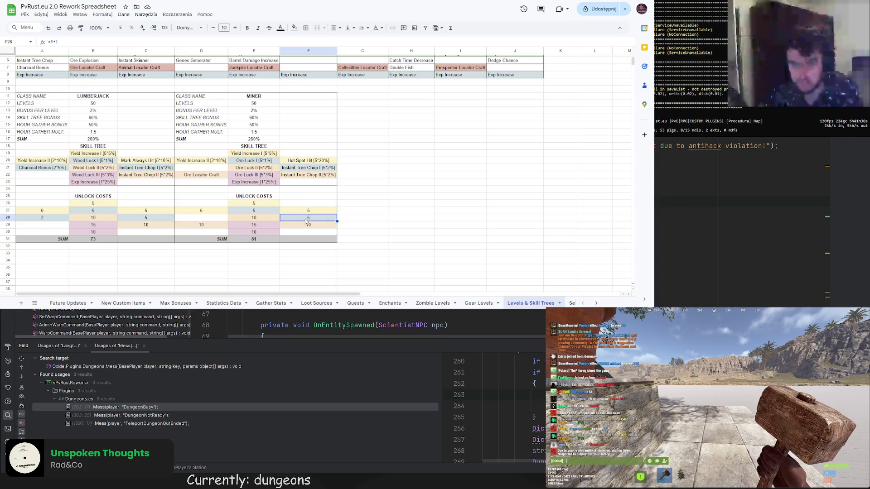
click(305, 231)
click(304, 227)
click(211, 227)
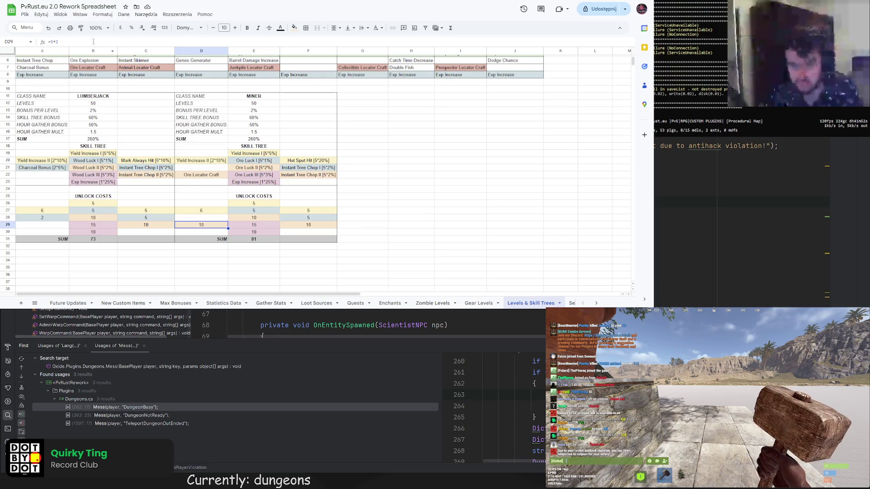
drag(50, 41, 60, 43)
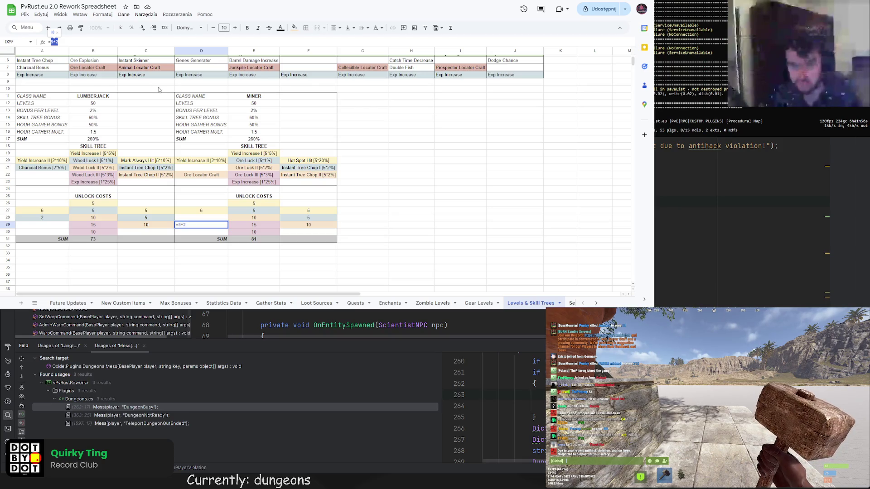
Finish editing D29's cost and check the E30 and F29 formulas
text(108)
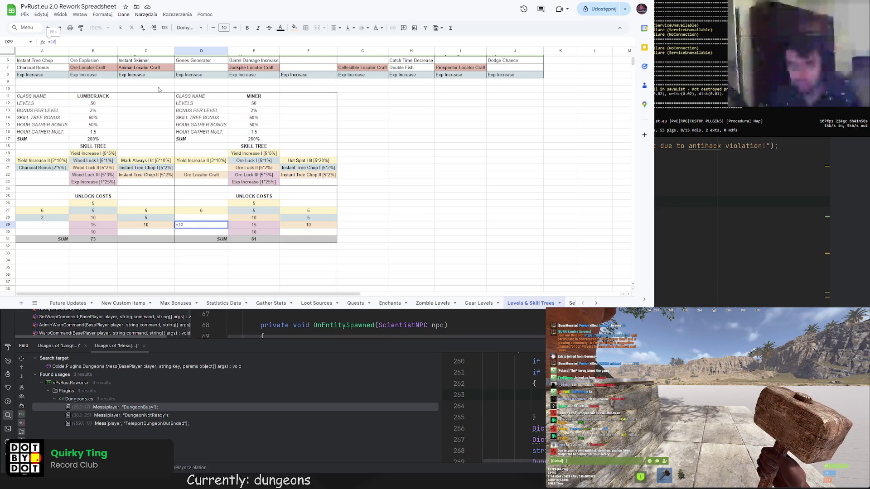
key(BackSpace)
key(Return)
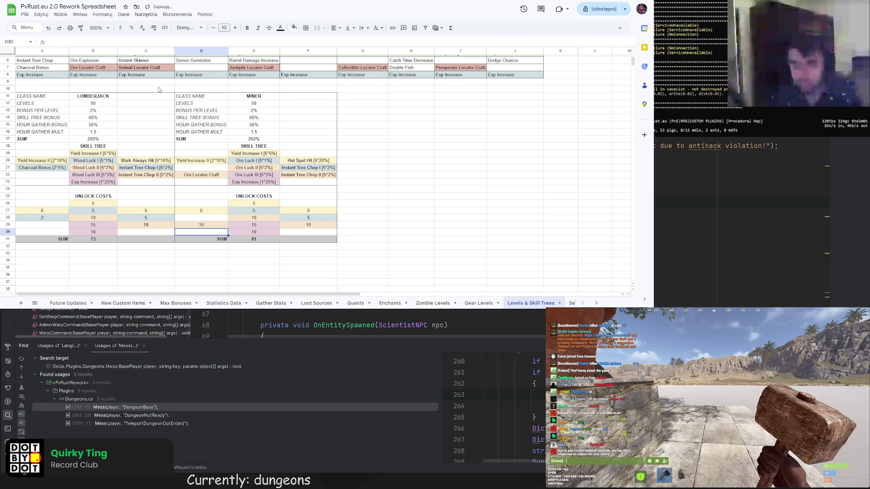
click(245, 234)
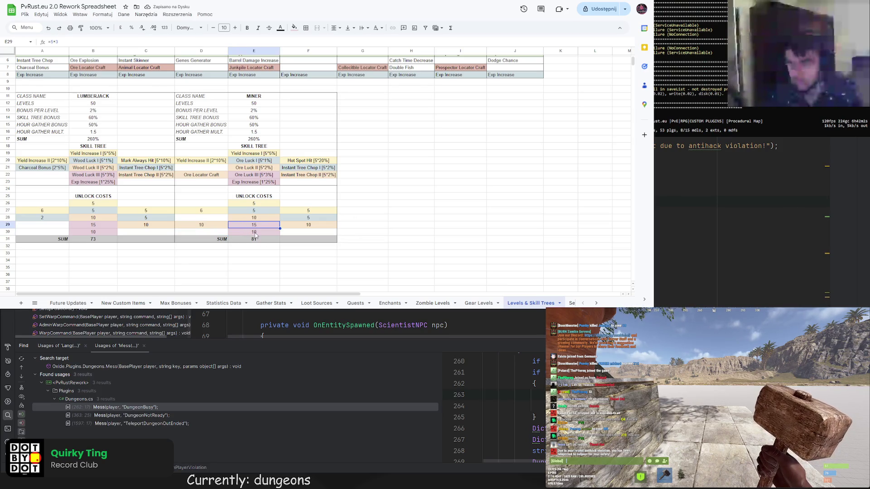
click(305, 223)
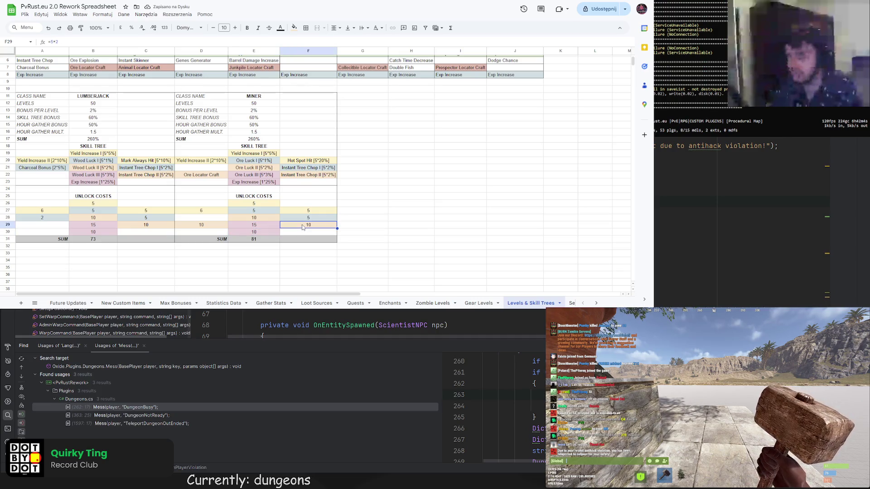
Rename F21 and F22 to Ore Explosion I [5*2%] and Ore Explosion II [5*3%]
double_click(320, 168)
drag(319, 167, 282, 168)
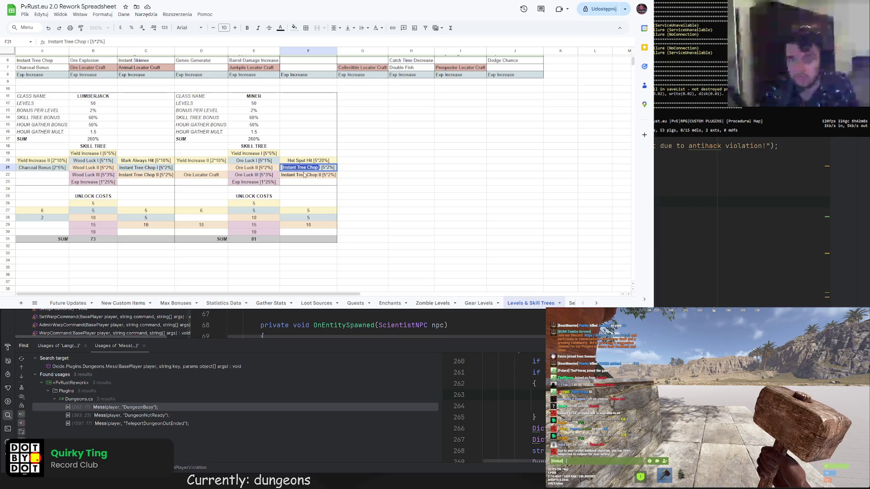
text(Ore Explosion)
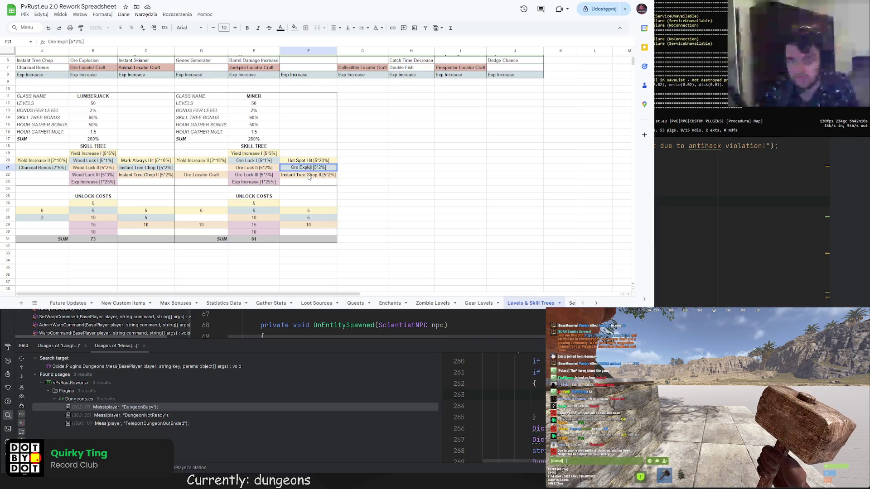
text( I)
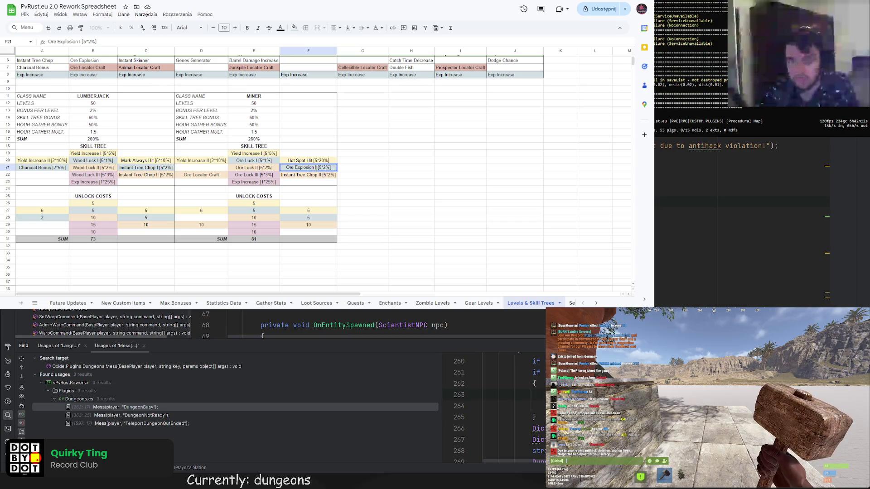
click(319, 174)
key(ctrl+shift+Left)
key(ctrl+shift+Left)
key(ctrl+shift+Left)
text(Ore Explosion)
key(shift+Return)
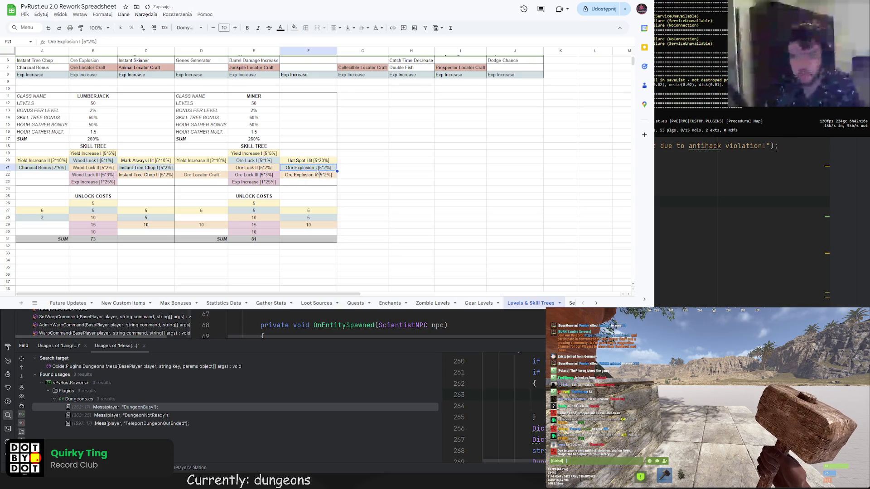
click(215, 176)
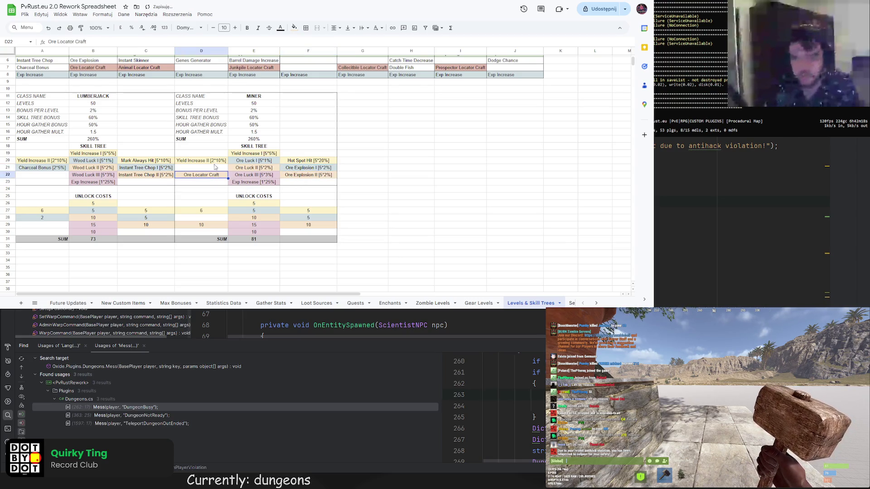
click(249, 163)
click(387, 162)
scroll(388, 162, up, 2)
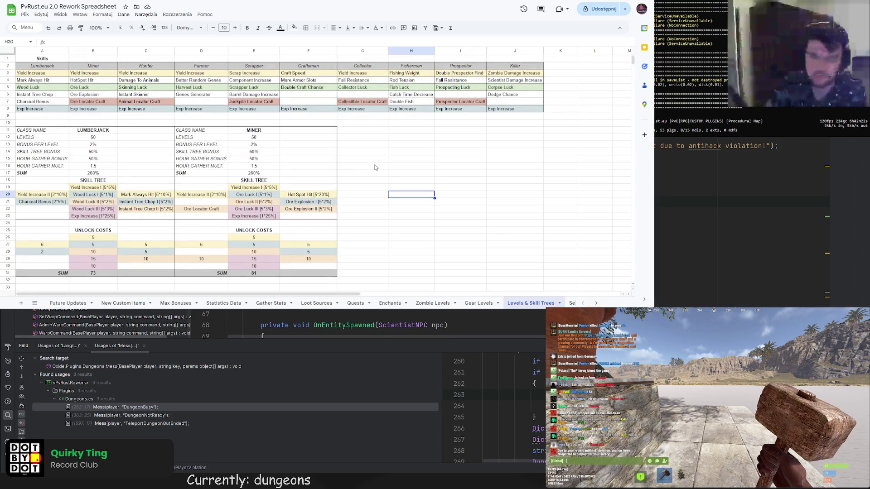
scroll(367, 190, down, 5)
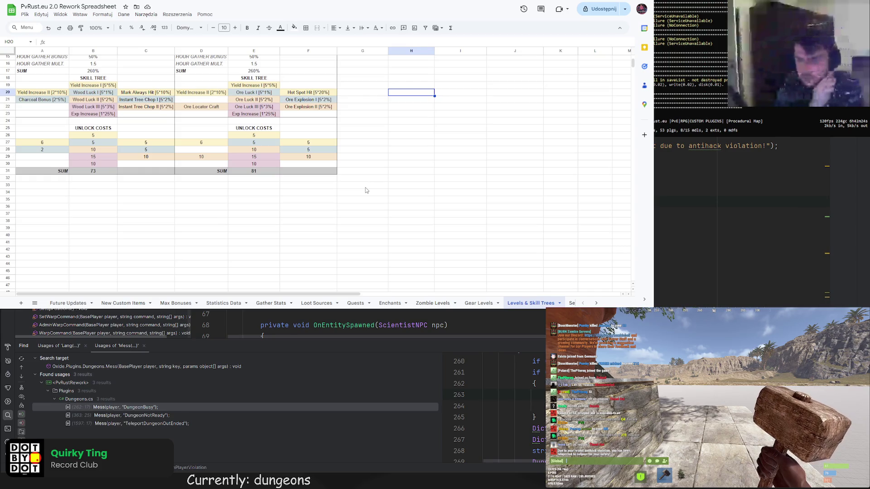
scroll(366, 190, up, 2)
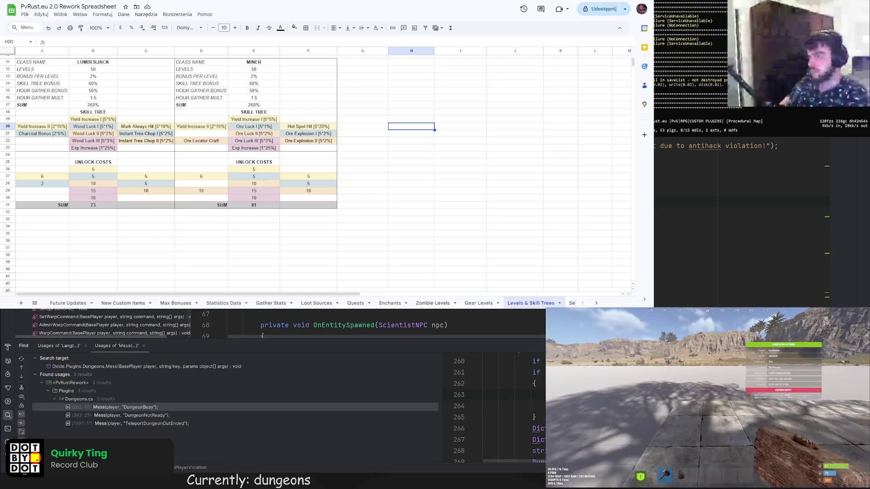
scroll(317, 172, up, 3)
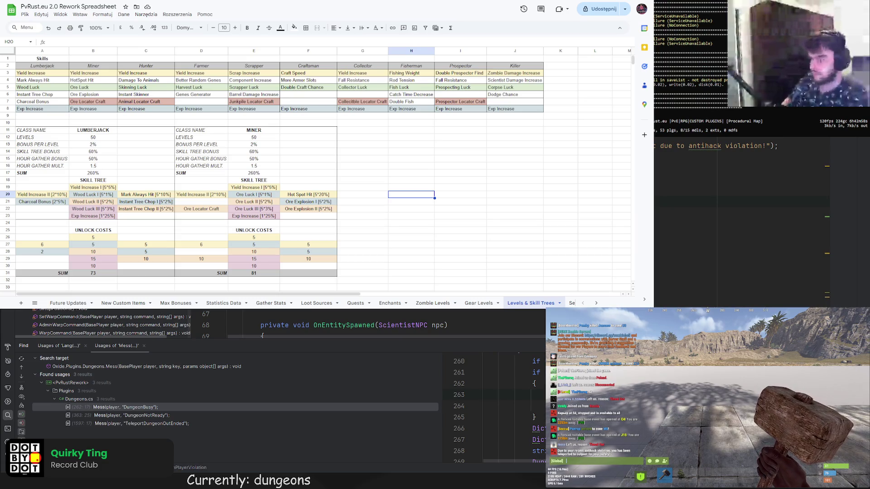
scroll(317, 172, down, 2)
mouse_move(190, 98)
mouse_down()
mouse_move(317, 211)
mouse_move(317, 240)
mouse_up()
key(ctrl+c)
click(352, 97)
key(ctrl+v)
click(418, 96)
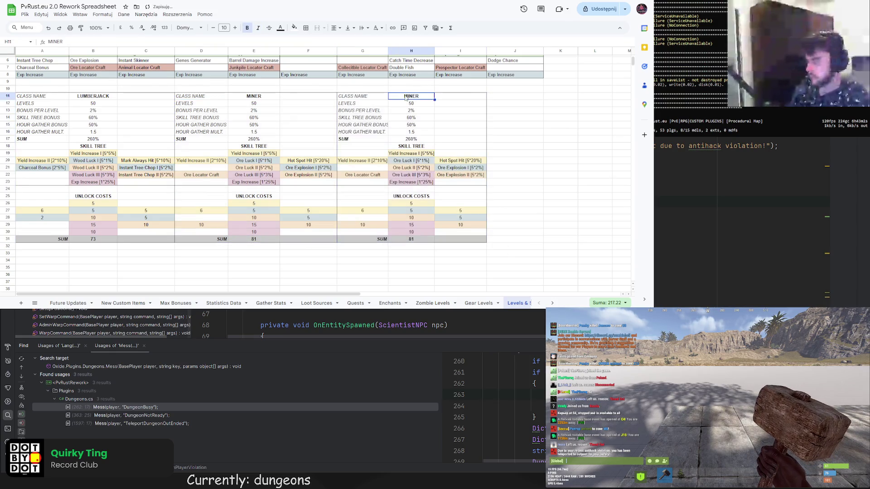
text(HUNTER)
key(Return)
scroll(375, 97, up, 2)
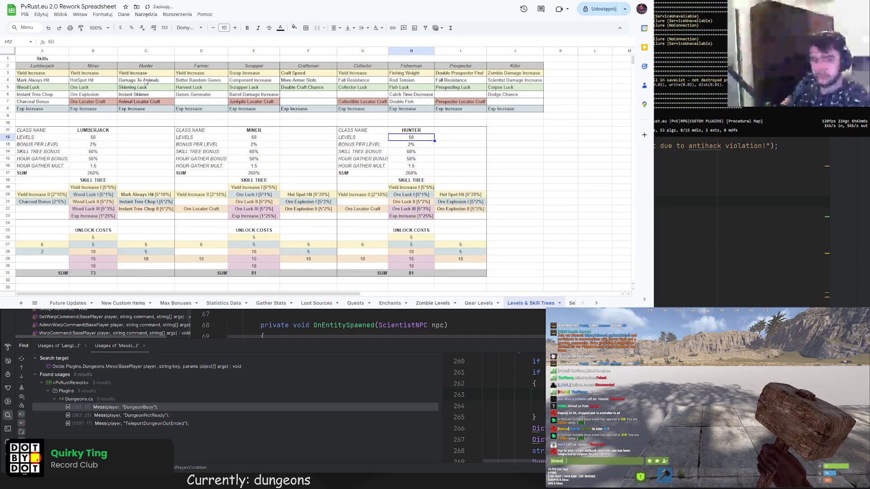
click(400, 153)
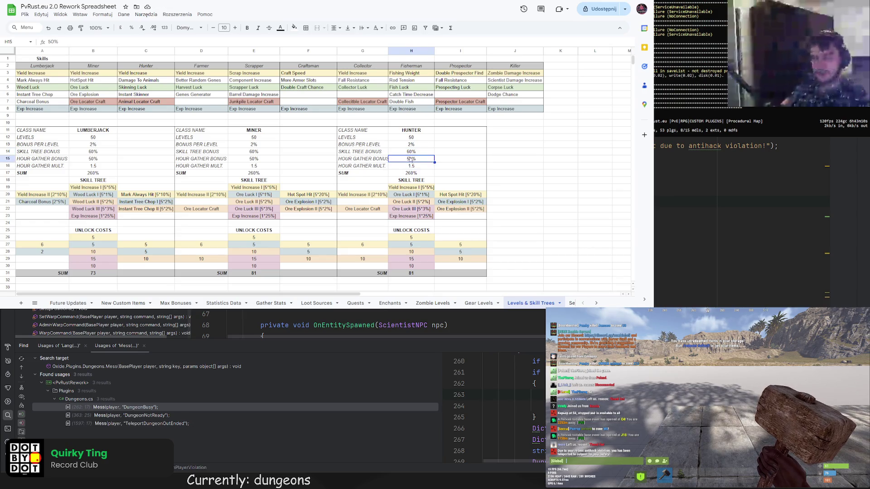
click(411, 146)
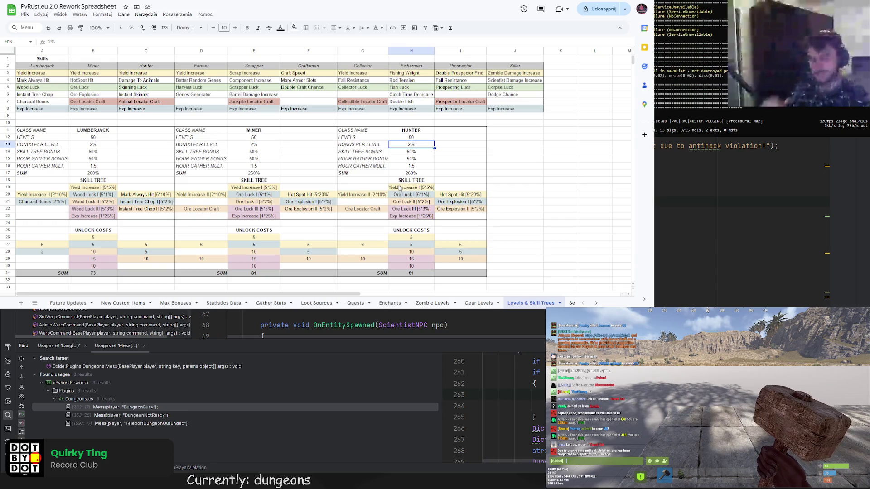
Rename the three Hunter luck skills to Skinning Luck I–III and autofit the columns
click(404, 195)
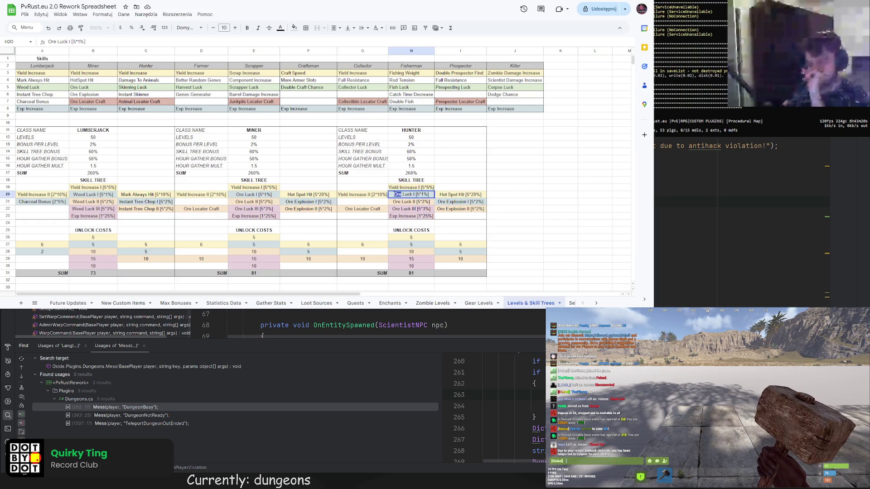
text(Skinning)
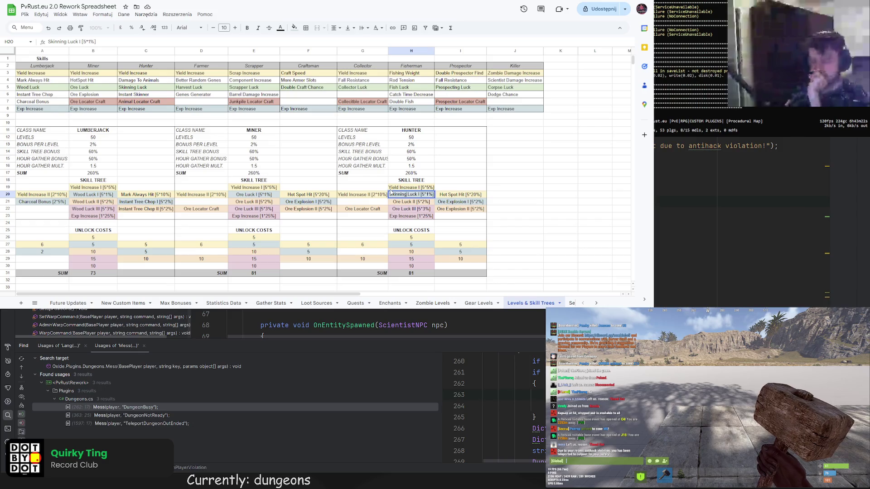
double_click(400, 201)
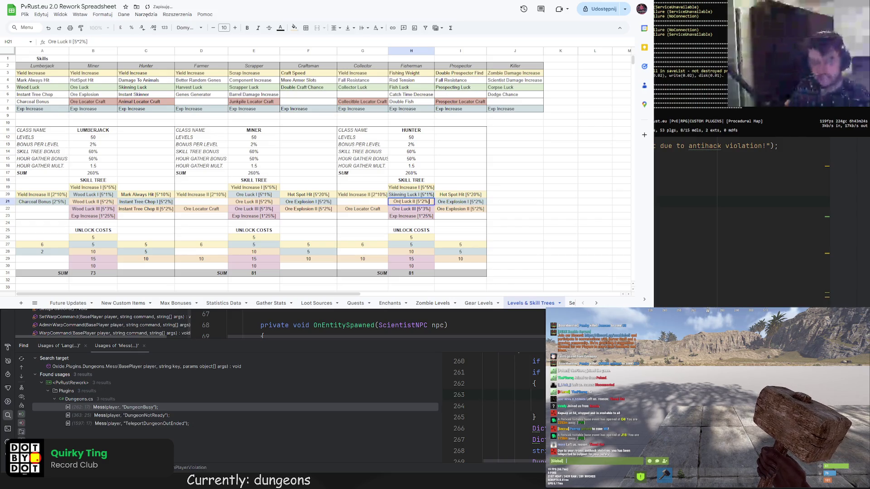
text(Skinning)
double_click(397, 208)
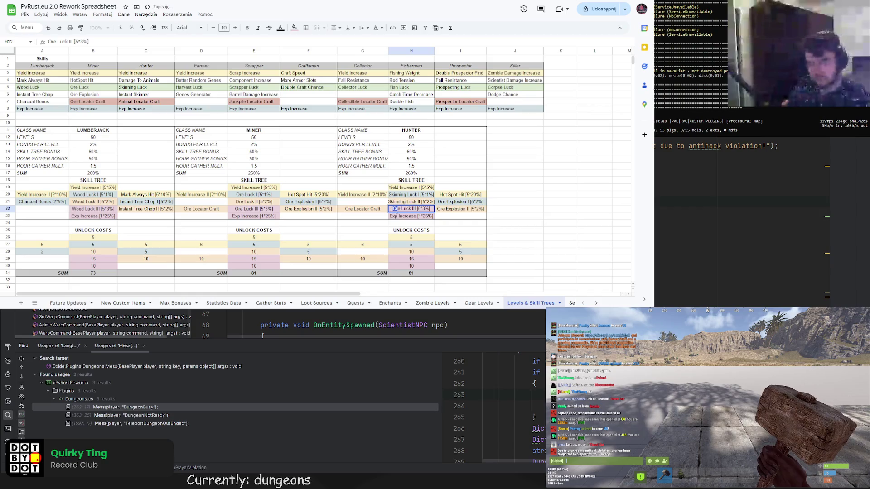
text(Skinning)
click(417, 193)
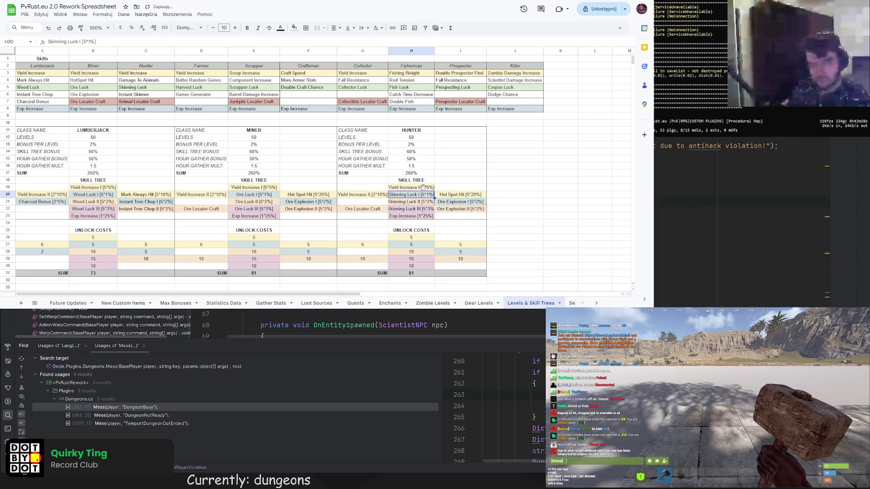
double_click(434, 50)
double_click(389, 50)
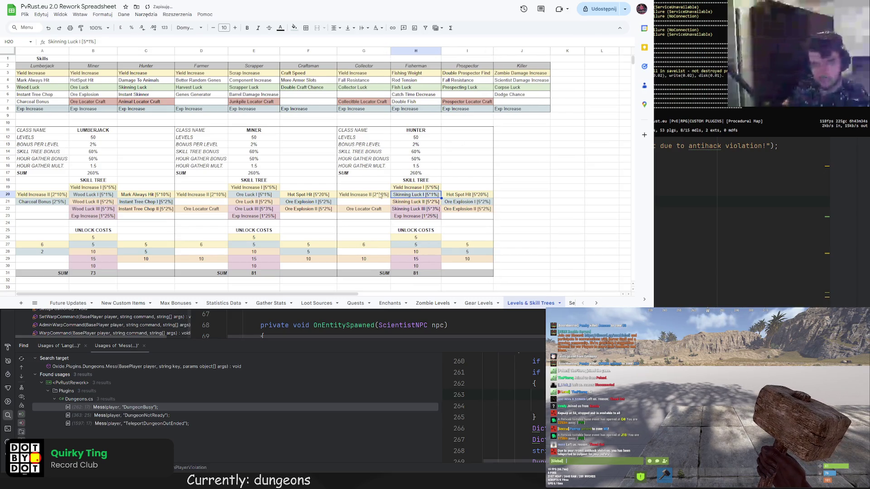
Change the Ore Locator Craft entry to Animal Locator Craft
double_click(372, 211)
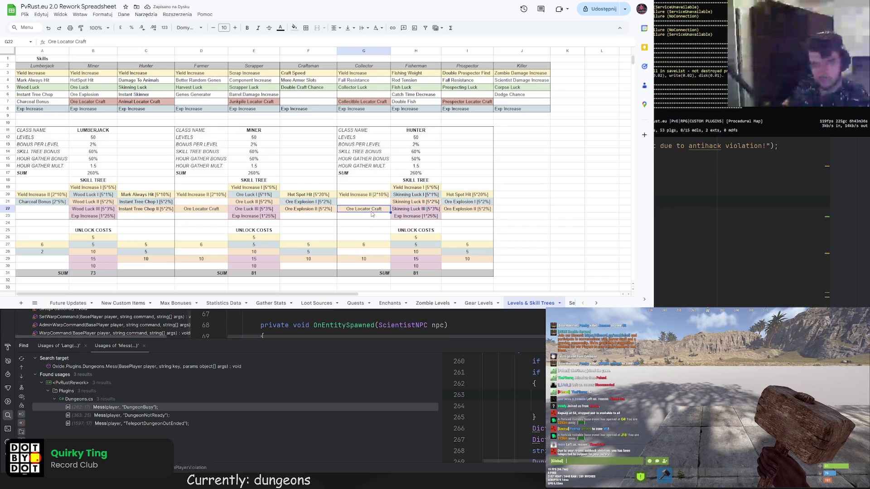
key(BackSpace)
key(BackSpace)
key(BackSpace)
text(Animal)
key(Return)
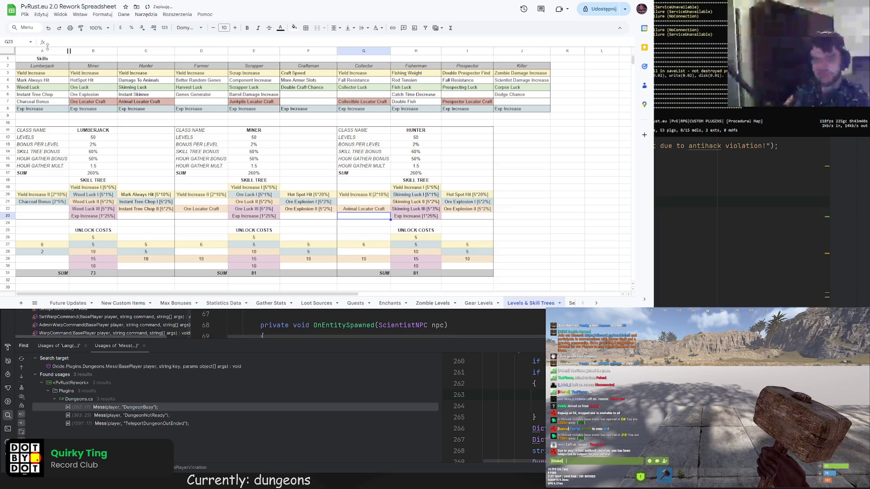
click(378, 211)
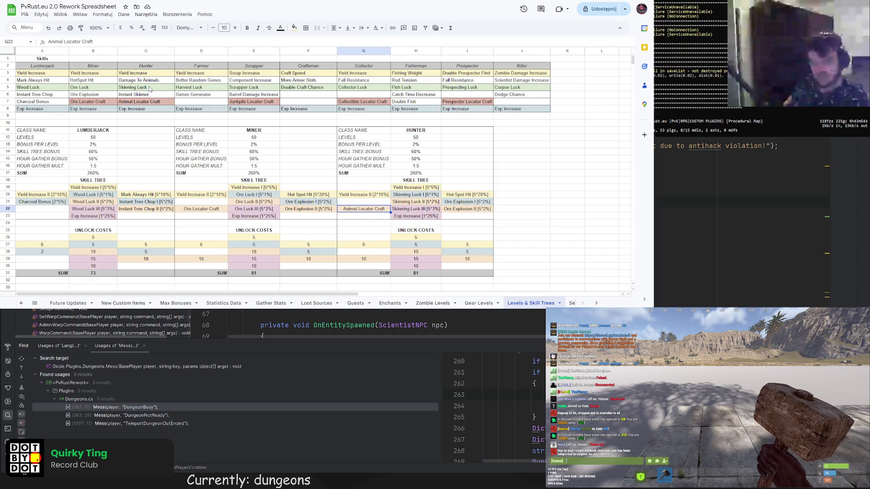
Replace Hot Spot Hit with Damage To Animals [5*20%] and widen its column
click(468, 195)
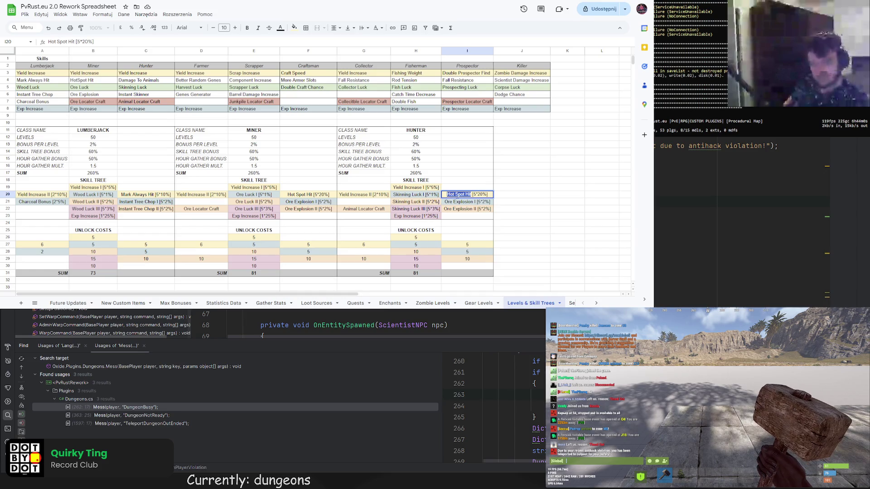
text(Damag)
text(e To Animal)
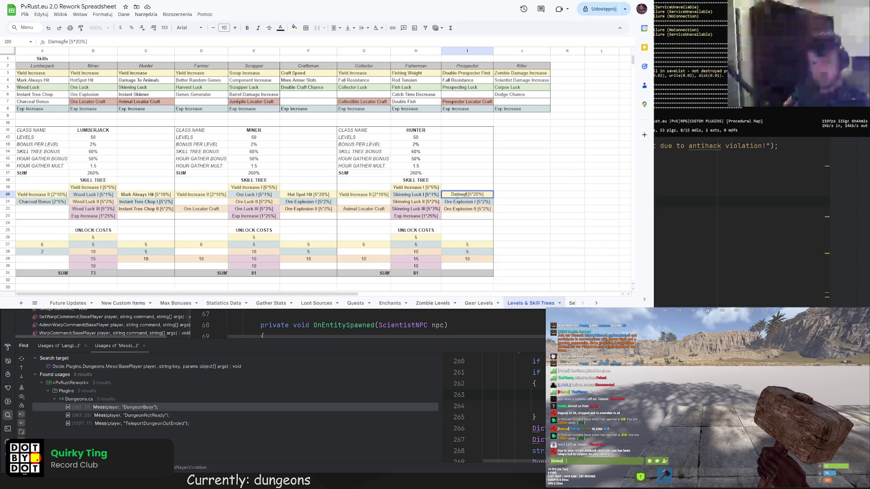
text(s)
key(Return)
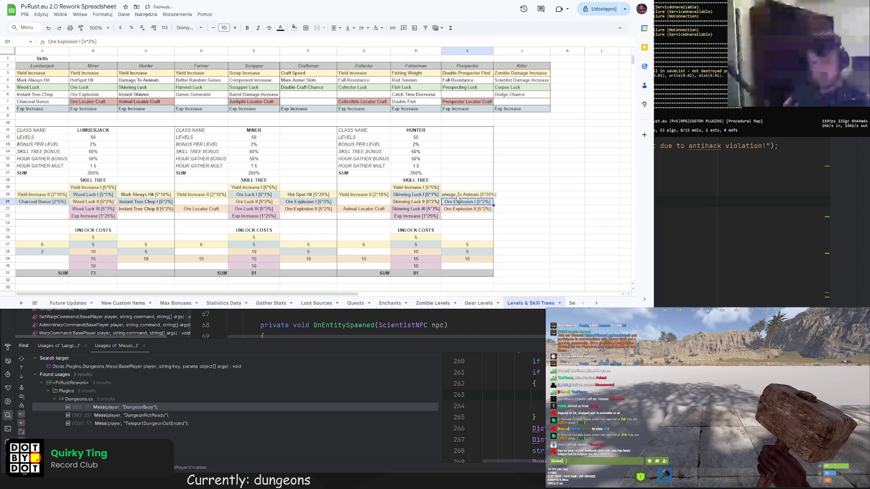
double_click(494, 51)
key(Up)
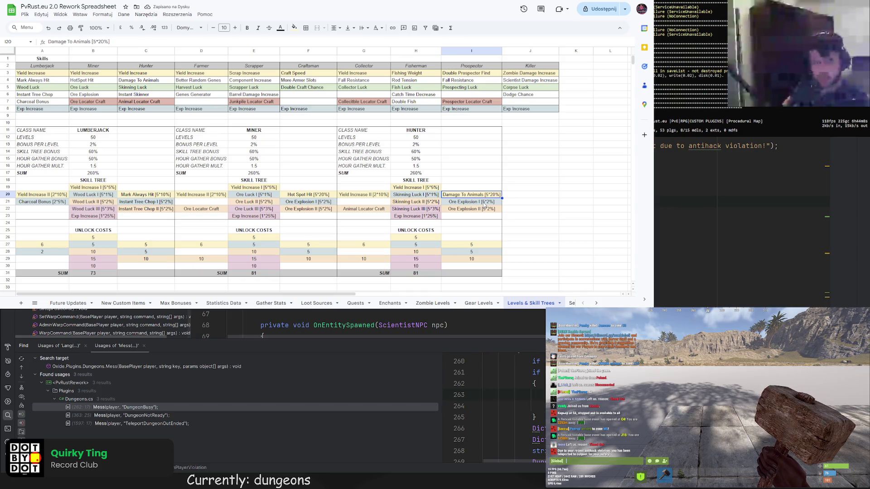
Rename Ore Explosion I to Instant Skinning I [5*4%] and set the next entry's multiplier to 4%
click(480, 202)
double_click(479, 202)
drag(479, 202, 453, 200)
text(Instant Skin)
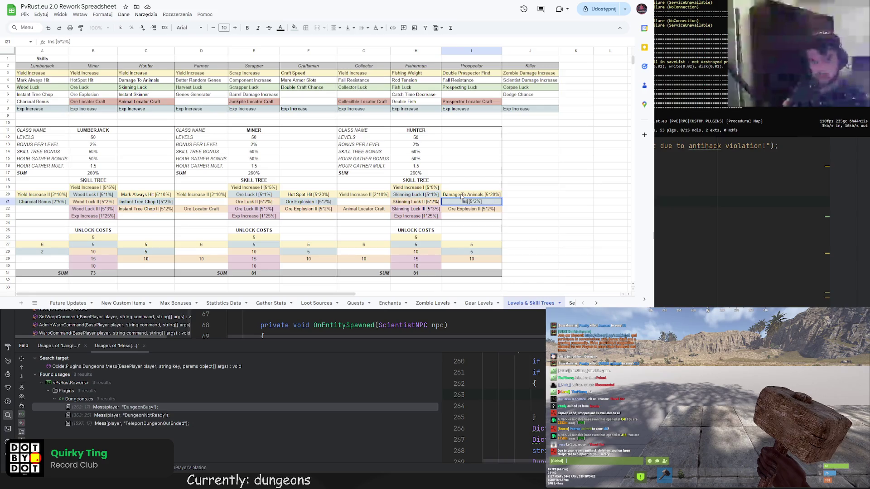
text(ning I)
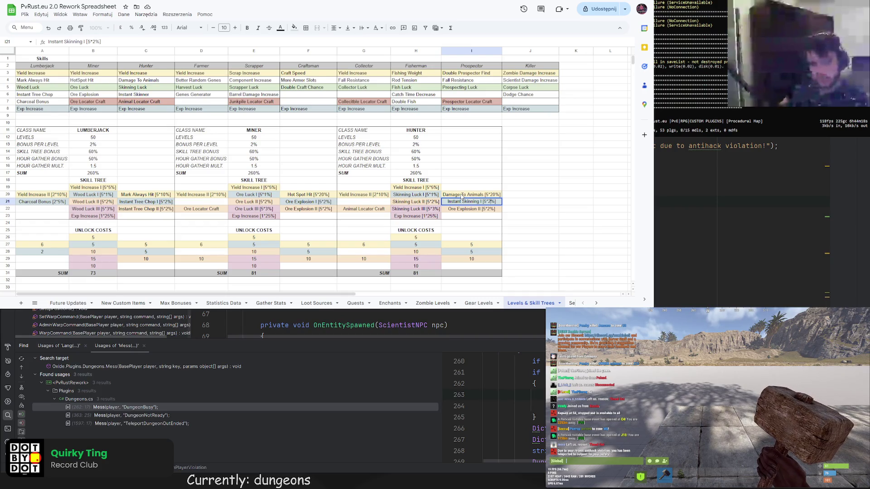
key(BackSpace)
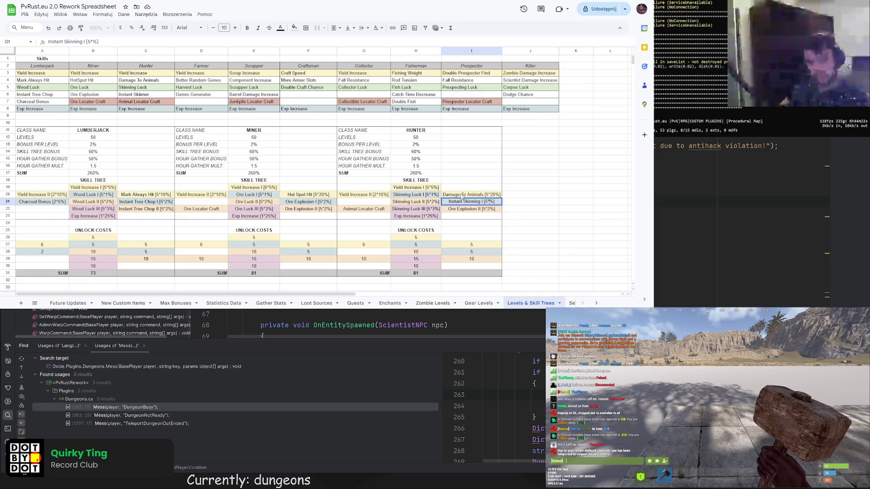
text(4)
key(Return)
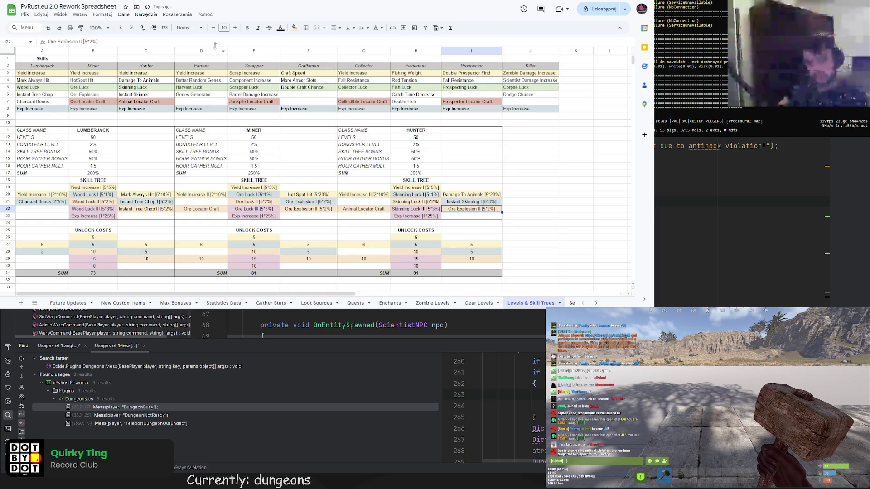
key(F2)
key(Left)
key(Left)
key(BackSpace)
text(4)
click(431, 196)
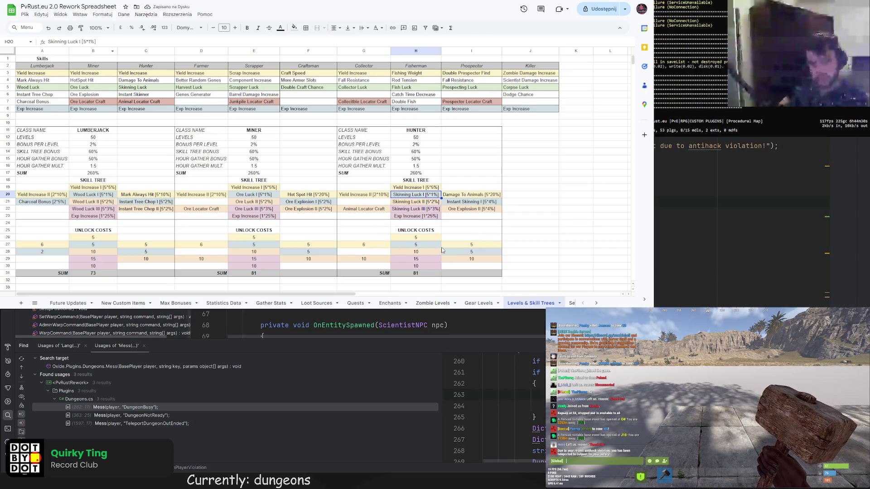
Rename Ore Explosion II to Instant Skinning II [5*4%], then go to Statistics Data
click(427, 253)
click(426, 259)
click(422, 266)
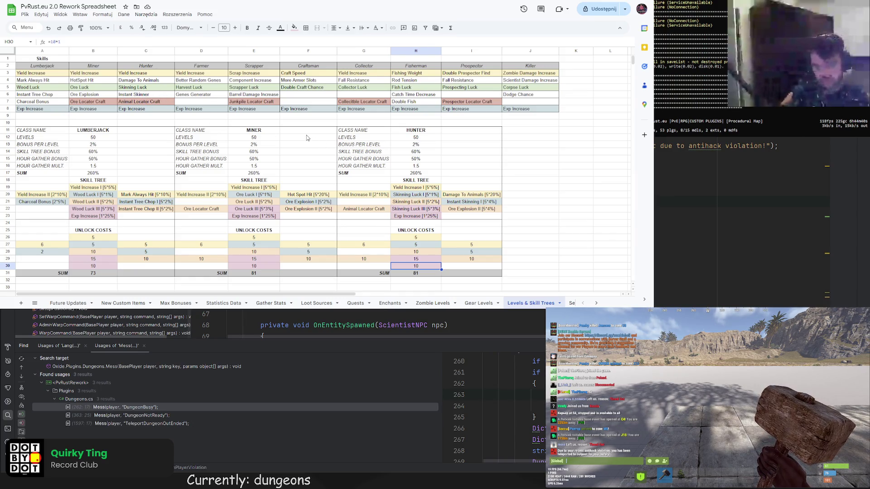
click(462, 202)
double_click(479, 209)
drag(480, 209, 432, 211)
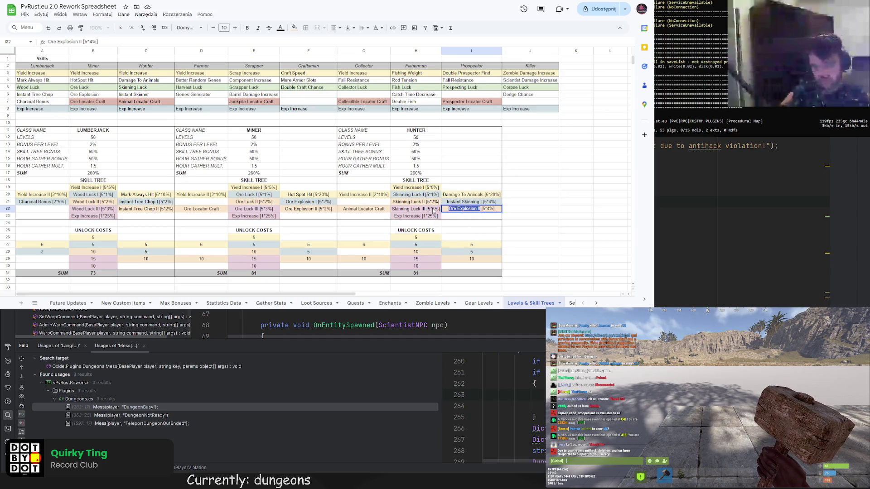
key(ctrl+v)
key(Return)
click(483, 208)
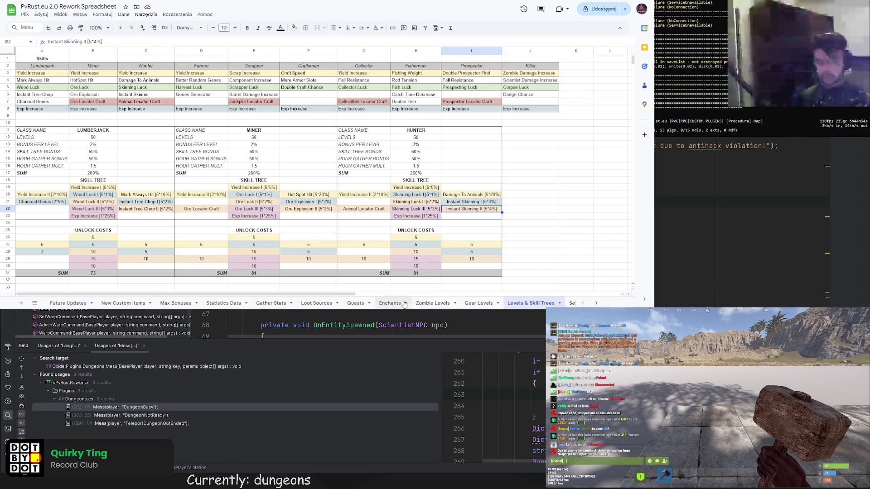
click(224, 303)
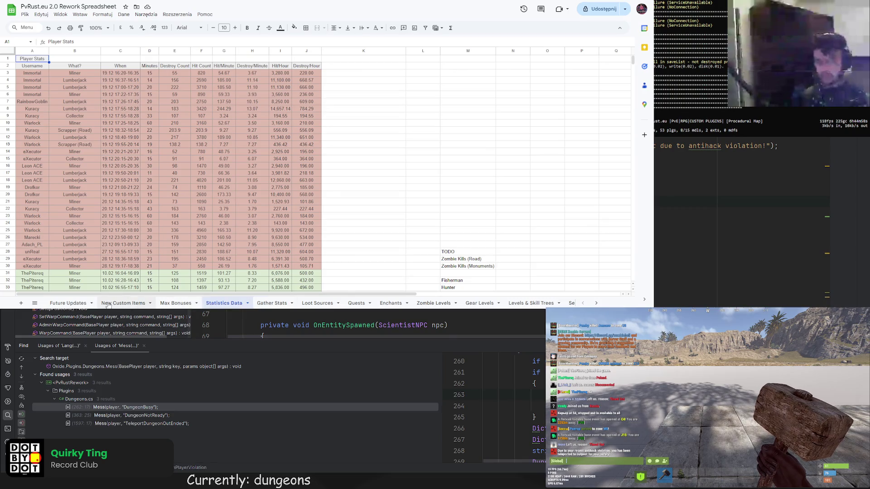
scroll(279, 303, down, 1)
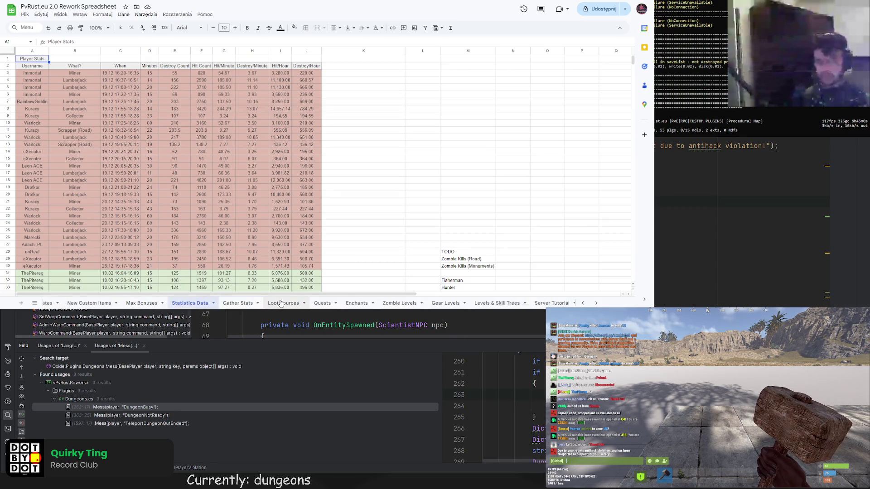
scroll(281, 304, up, 1)
click(185, 306)
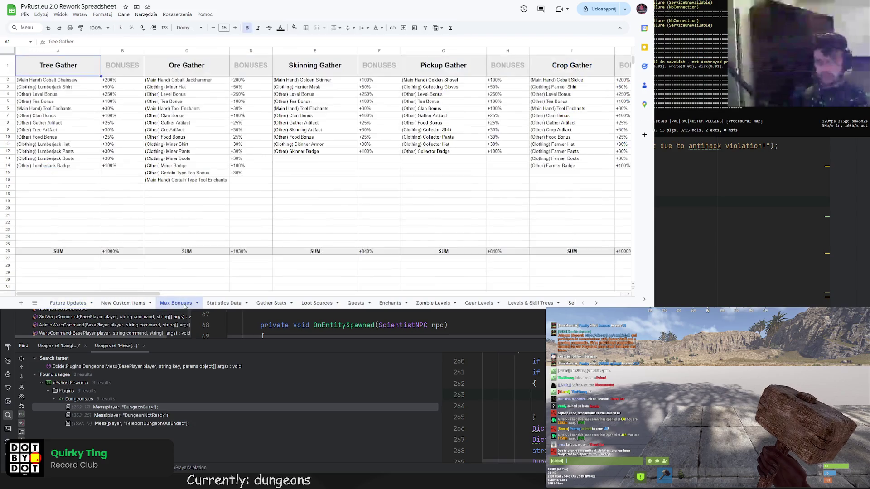
click(301, 101)
click(426, 101)
click(553, 101)
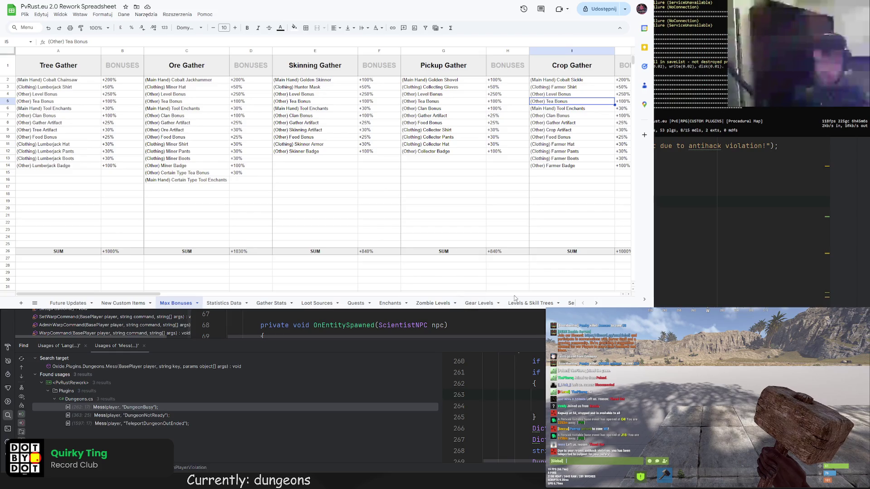
click(531, 303)
scroll(444, 216, down, 2)
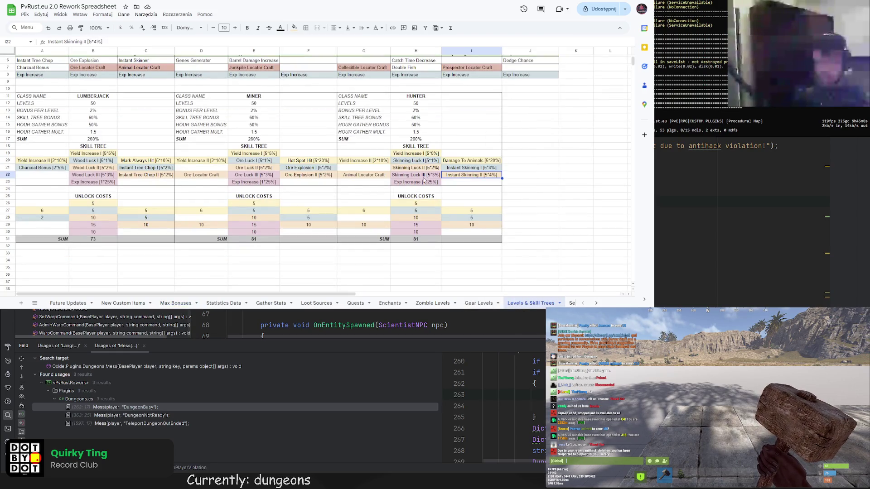
scroll(424, 181, up, 2)
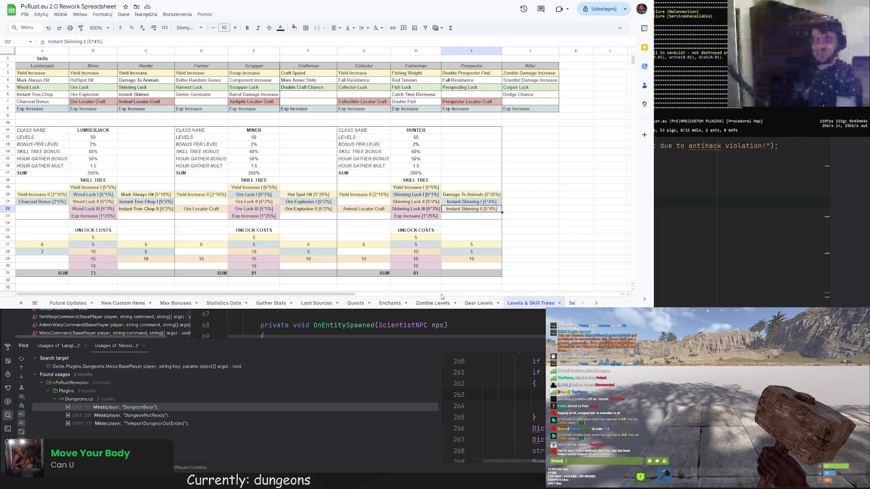
mouse_move(233, 293)
mouse_down()
mouse_move(265, 293)
mouse_move(234, 296)
mouse_up()
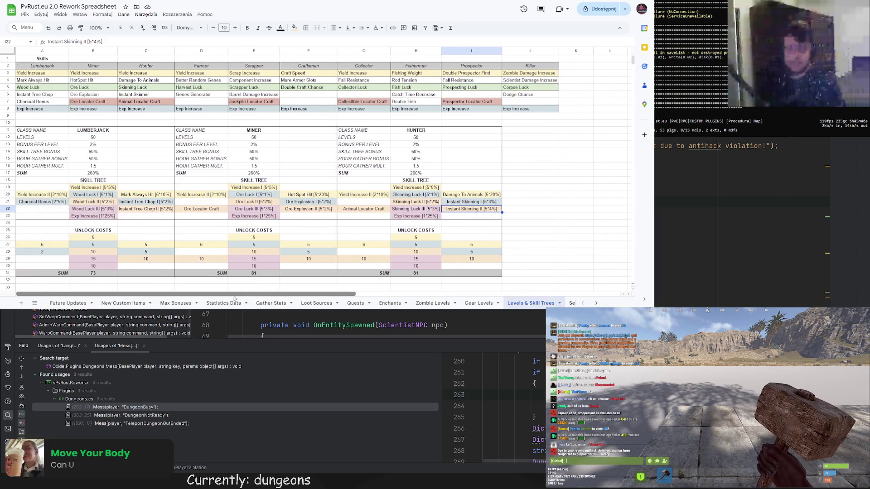
scroll(181, 282, down, 2)
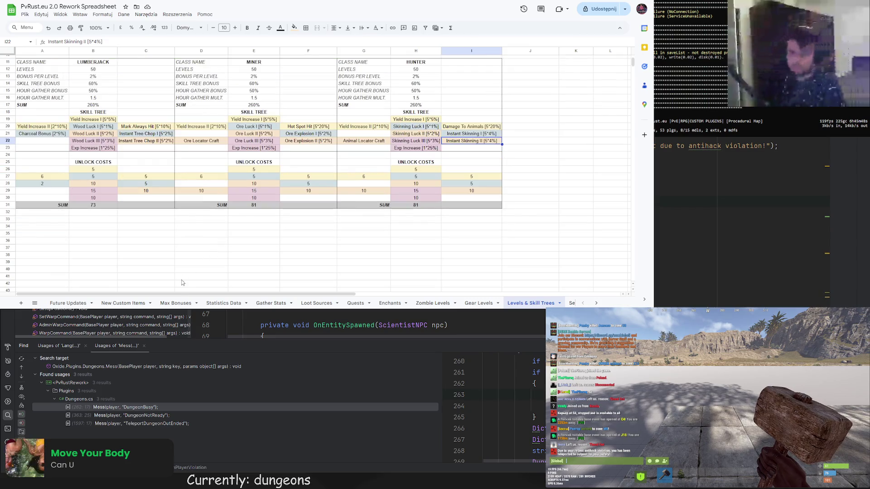
mouse_move(176, 294)
mouse_down()
mouse_move(191, 294)
mouse_move(146, 294)
mouse_up()
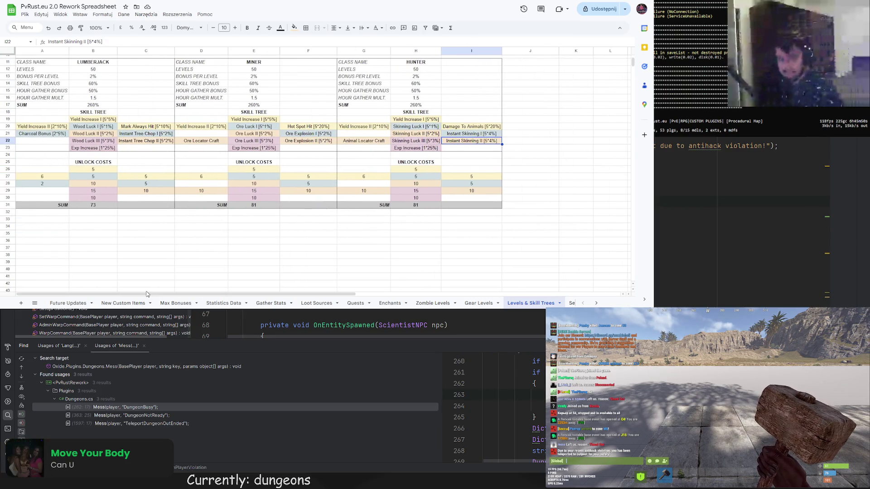
scroll(157, 257, up, 2)
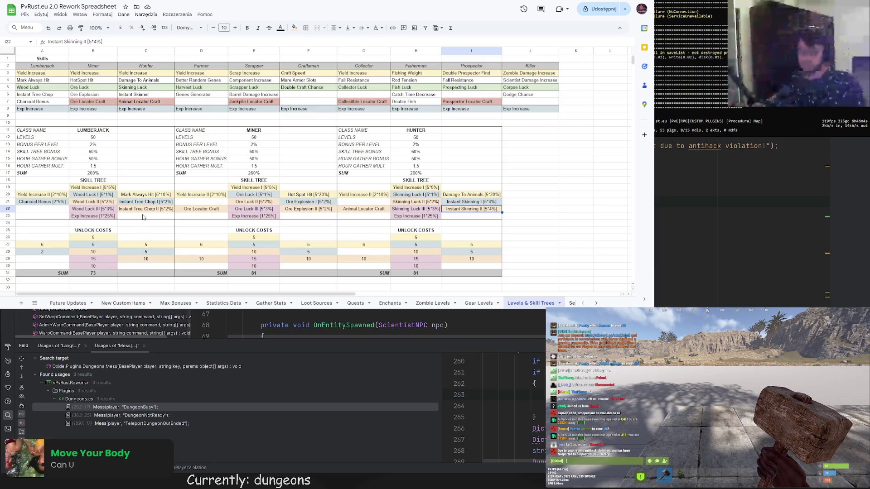
scroll(158, 232, down, 2)
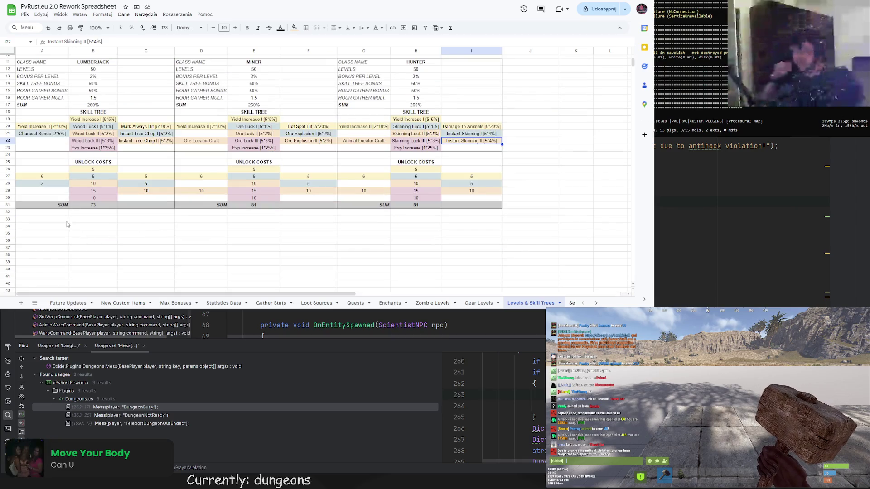
Put a SKILL POINTS heading in B34
click(51, 226)
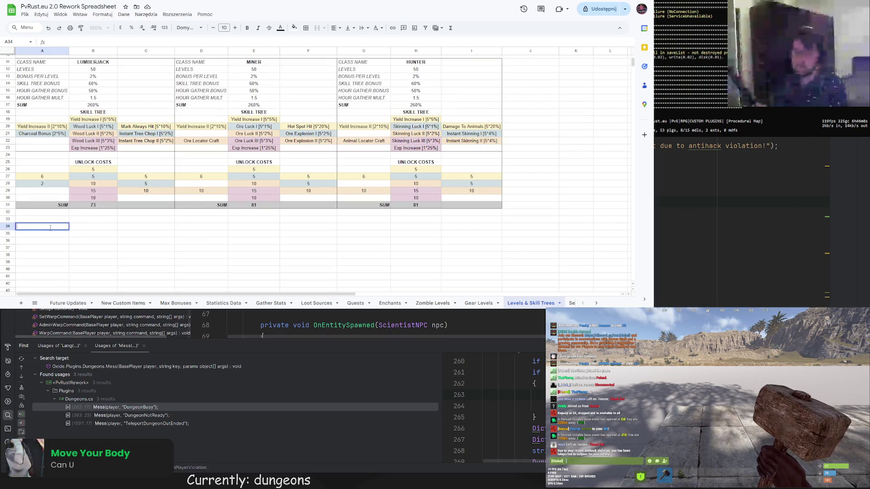
text(SKILL POIN)
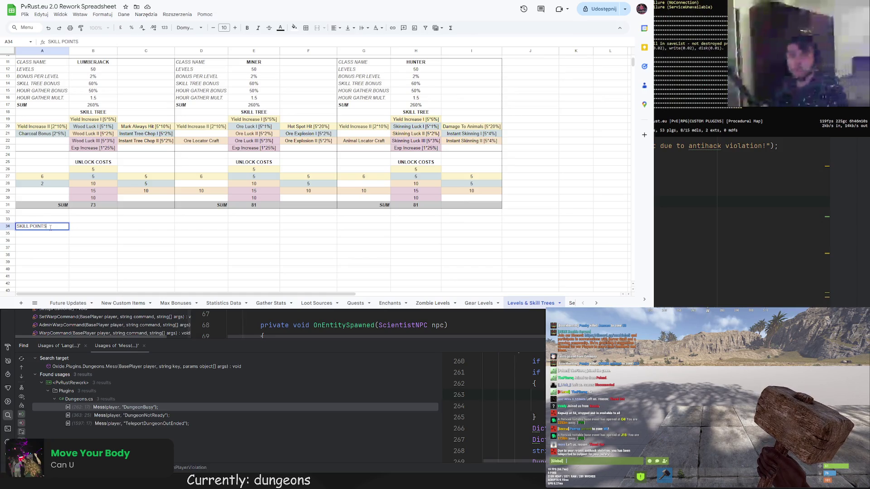
text(TS)
key(ctrl+Return)
key(ctrl+c)
click(76, 227)
key(ctrl+v)
Add PER LEVEL with value 1 and HALF WAY MAX LEVEL with value 5
double_click(45, 233)
text(L)
key(Tab)
text(1)
key(Return)
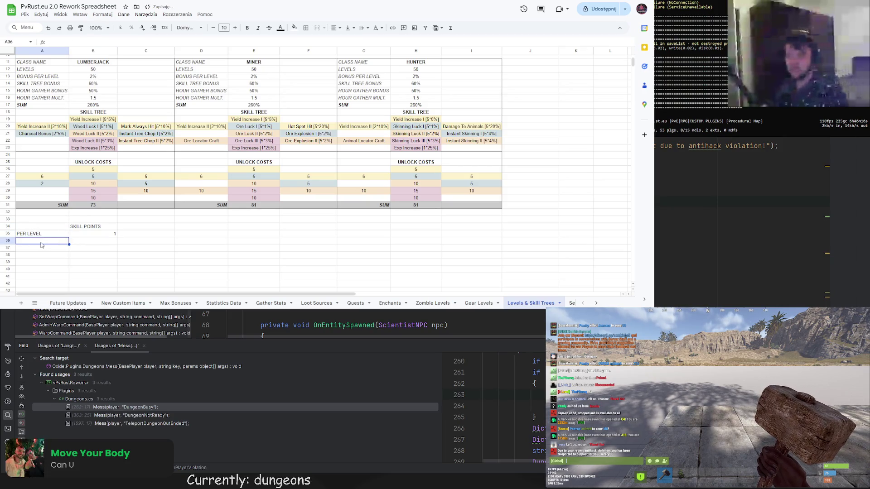
scroll(97, 238, up, 3)
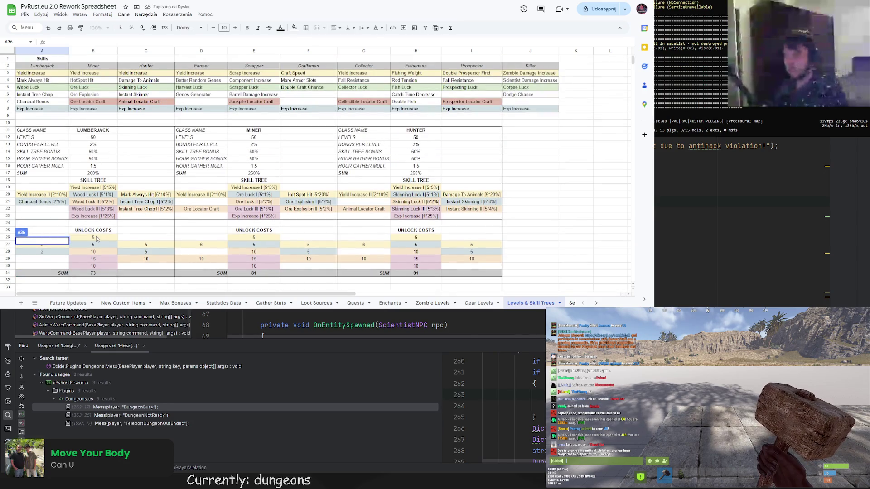
scroll(96, 239, down, 3)
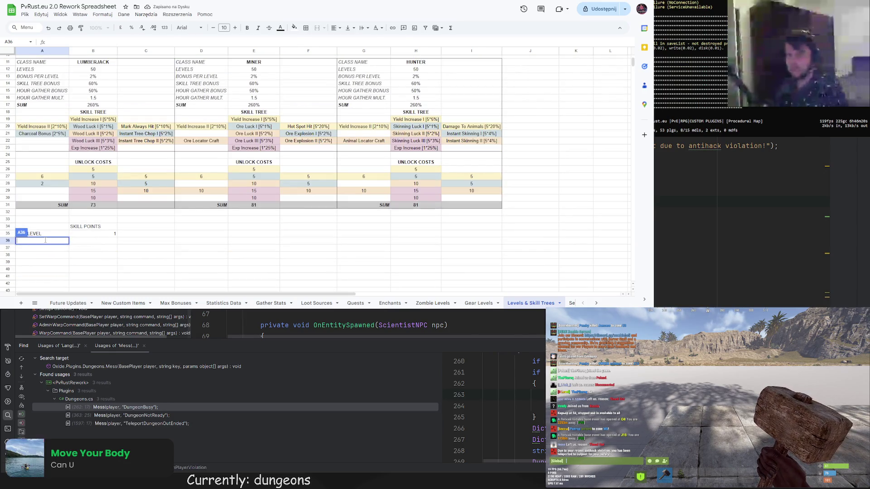
text(HALFWAY MAX LEVEL)
click(94, 242)
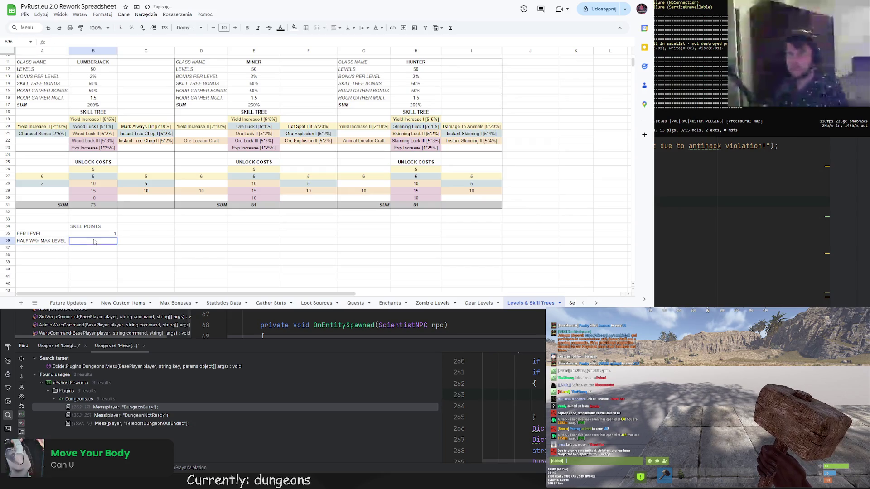
click(57, 244)
click(86, 244)
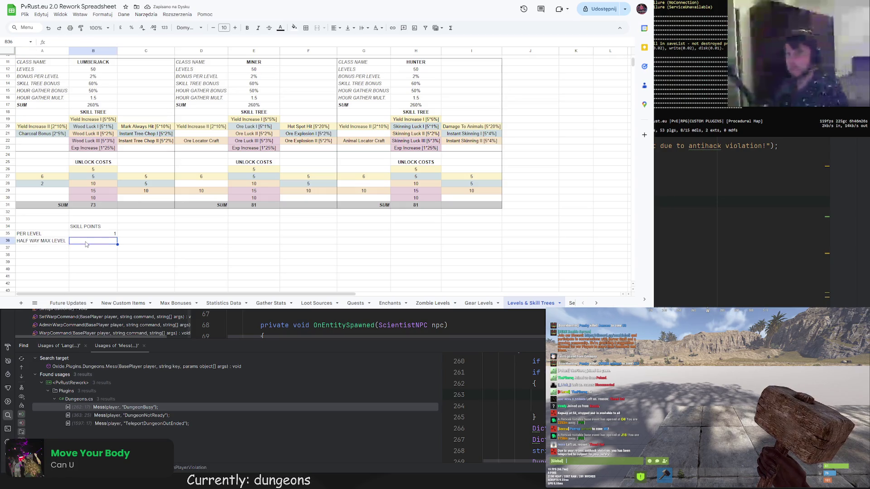
double_click(86, 244)
text(5)
click(48, 249)
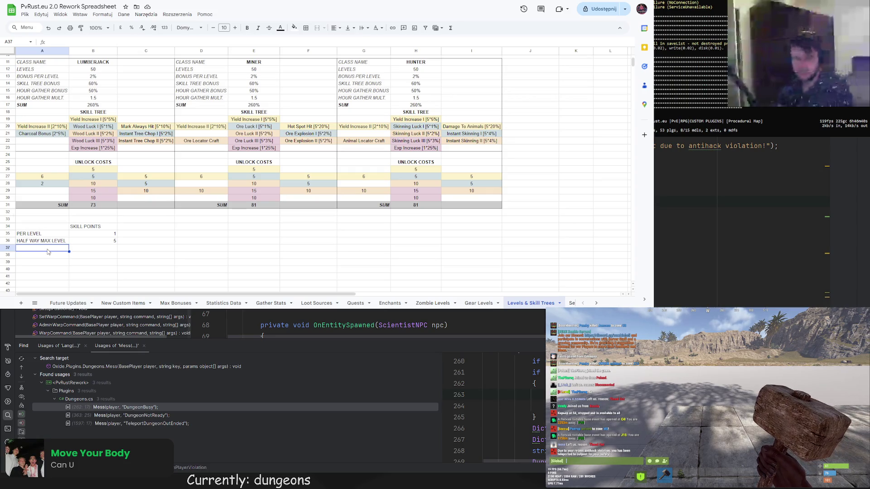
Add the MAX LEVEL label with value 15
text(MAX LEVEL)
key(Return)
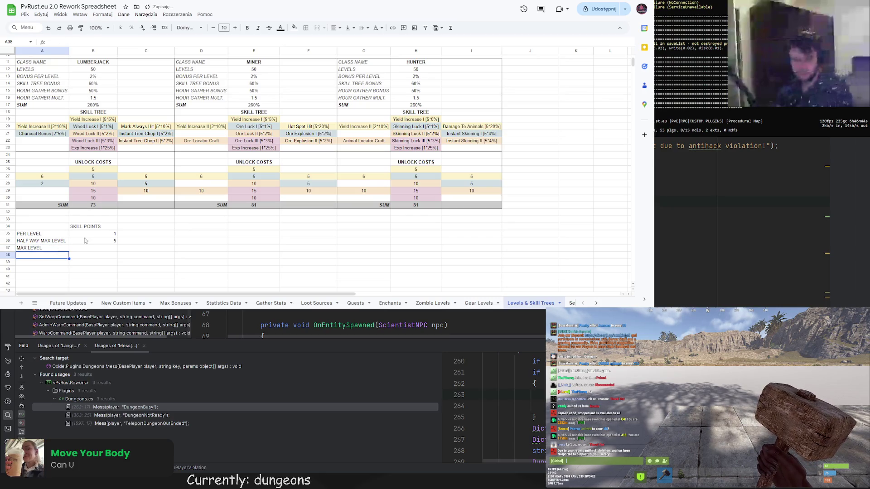
click(93, 248)
text(15)
key(Return)
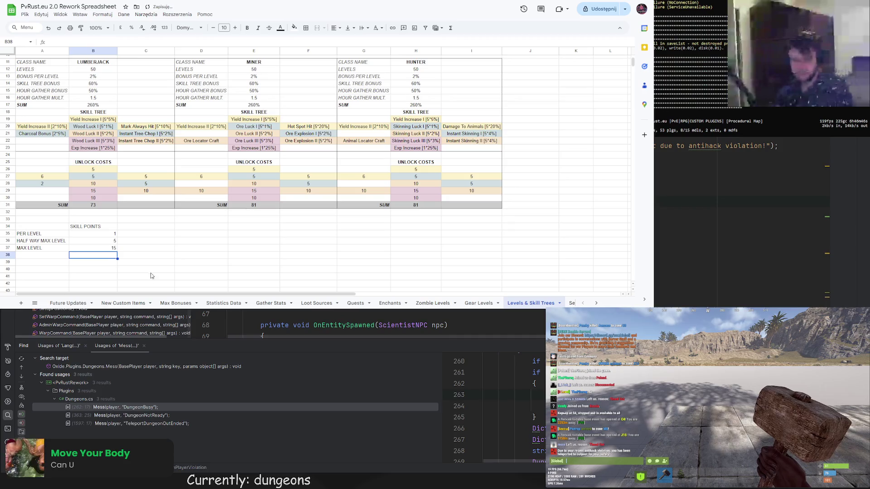
Add SUM ALL with formula =B35*B12+B36+B37, totalling 70
click(50, 255)
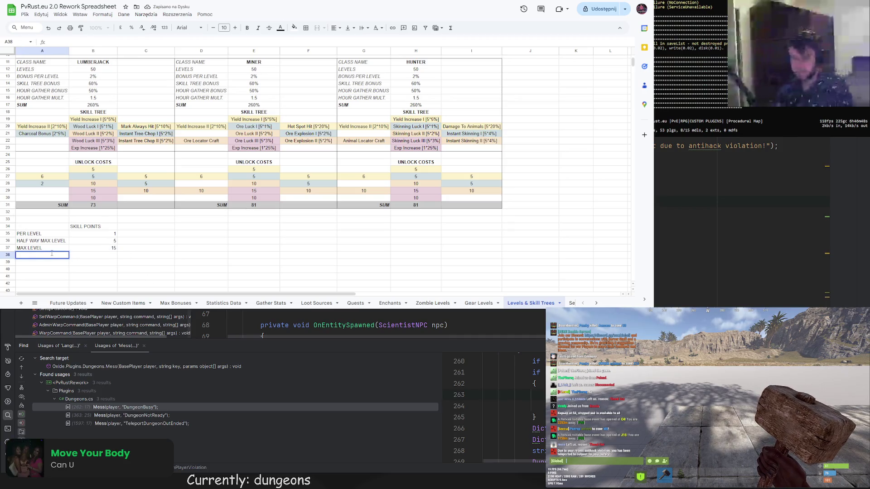
text(SUM ALL)
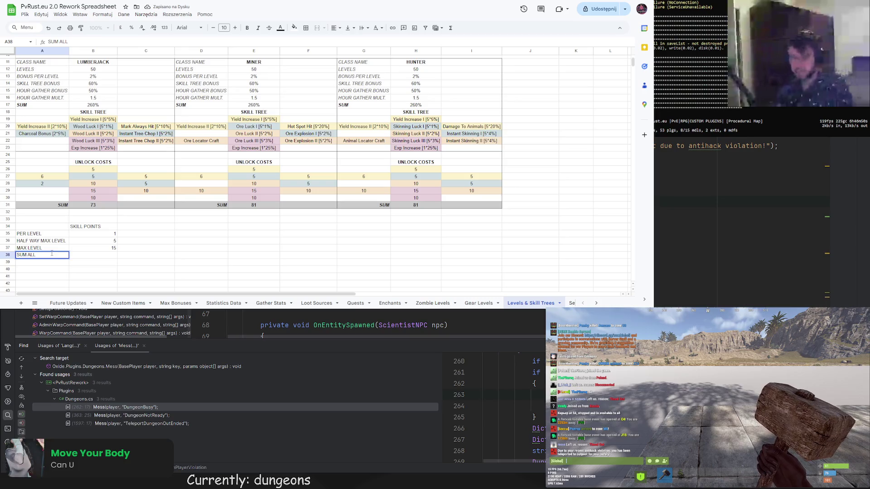
click(84, 257)
text(=)
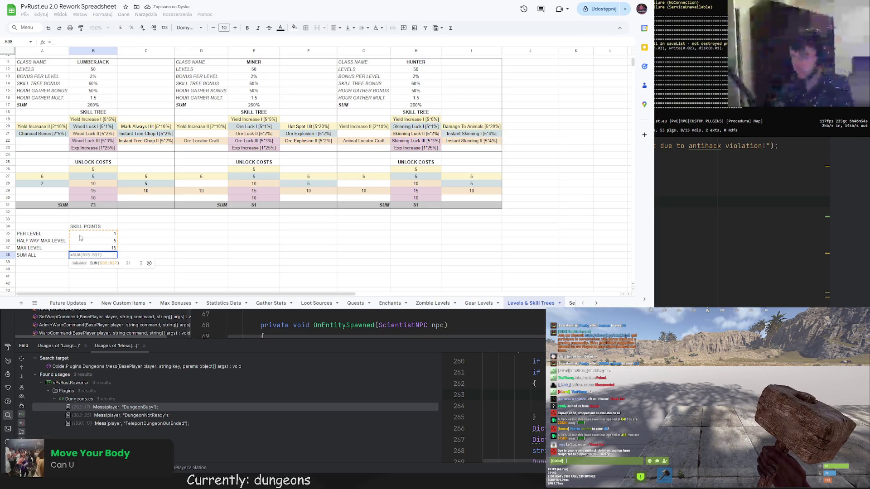
click(88, 234)
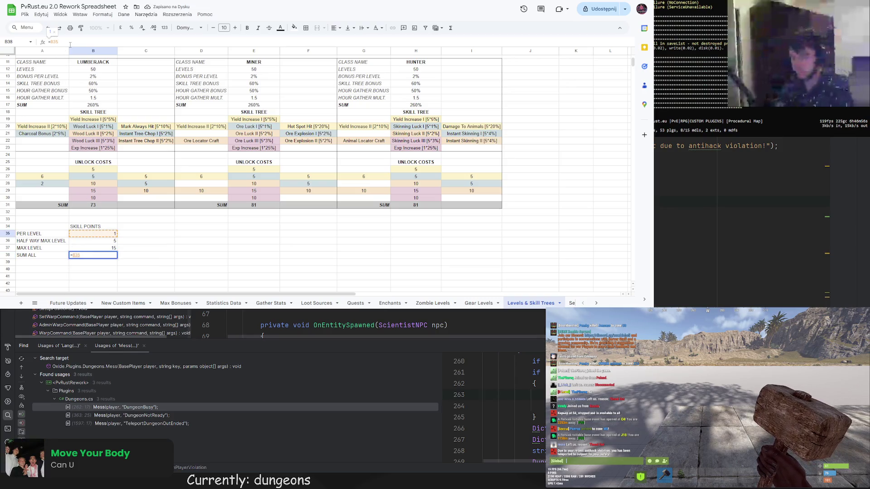
text(*)
click(92, 69)
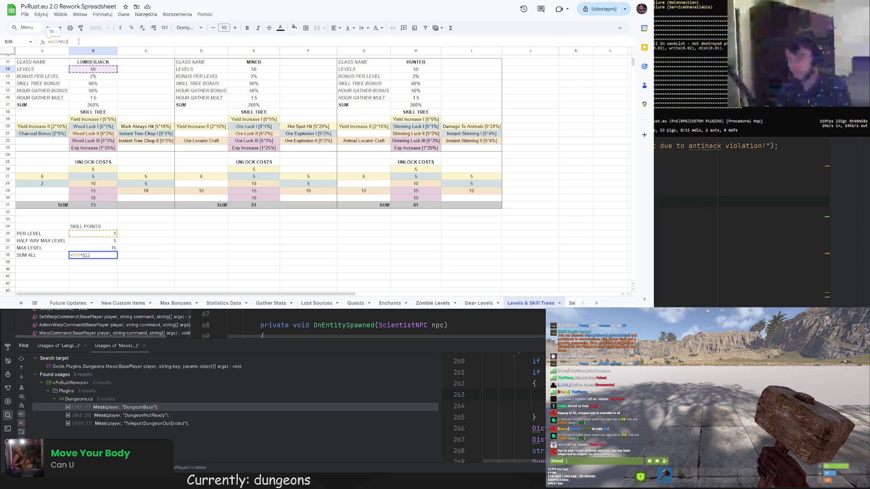
text(+)
click(114, 241)
text(+)
click(109, 249)
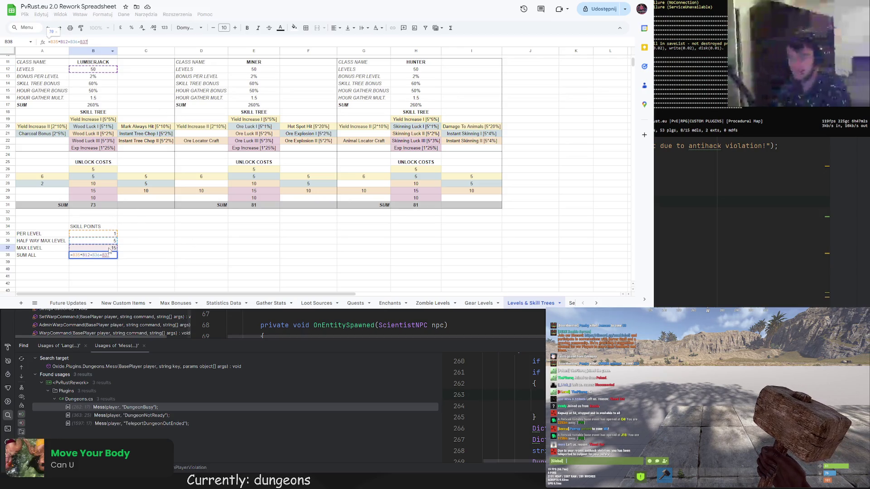
key(Return)
Italicize the four skill point labels in A35:A38
click(112, 256)
drag(41, 233, 41, 255)
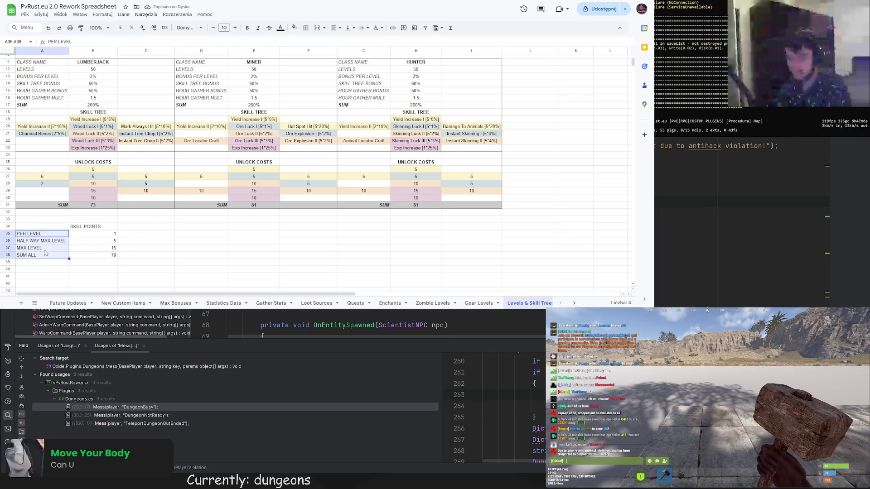
click(258, 28)
key(Up)
key(Right)
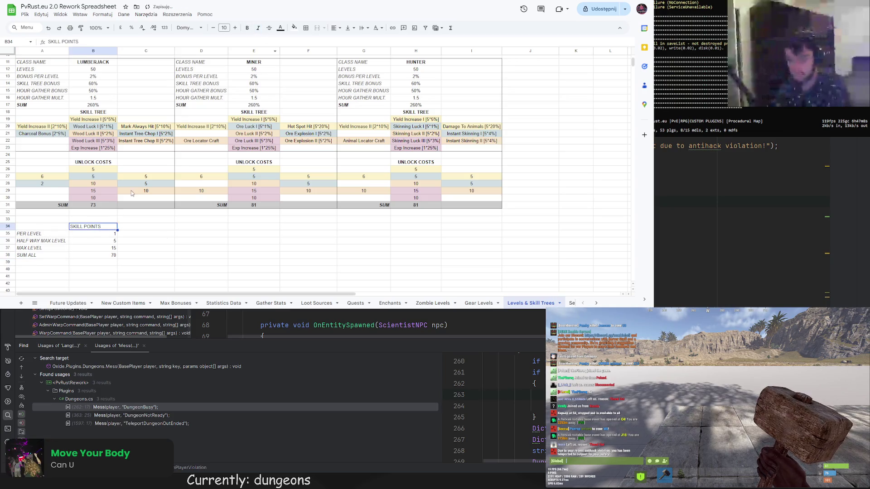
Bold the SKILL POINTS heading and centre the skill point values in B34:B38
click(247, 27)
drag(93, 227, 102, 257)
click(334, 27)
click(345, 45)
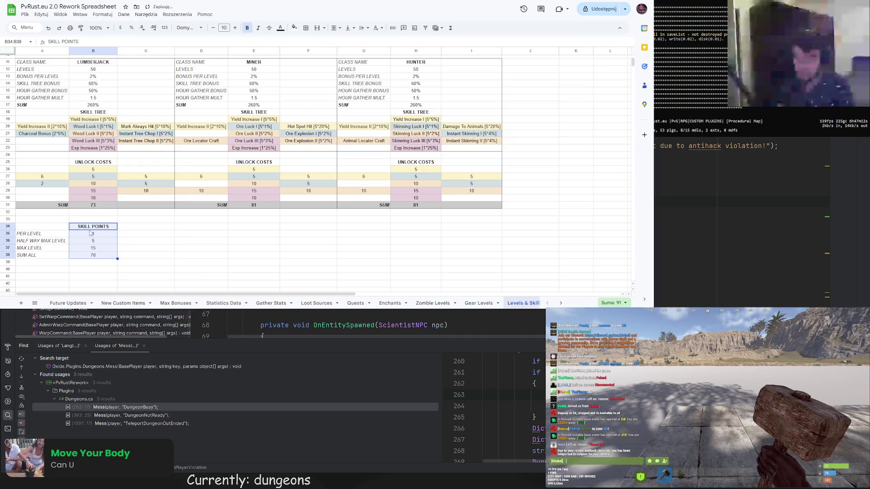
click(151, 251)
Right-align the Lumberjack and Miner label columns A11:A17 and D11:D17
scroll(147, 243, up, 2)
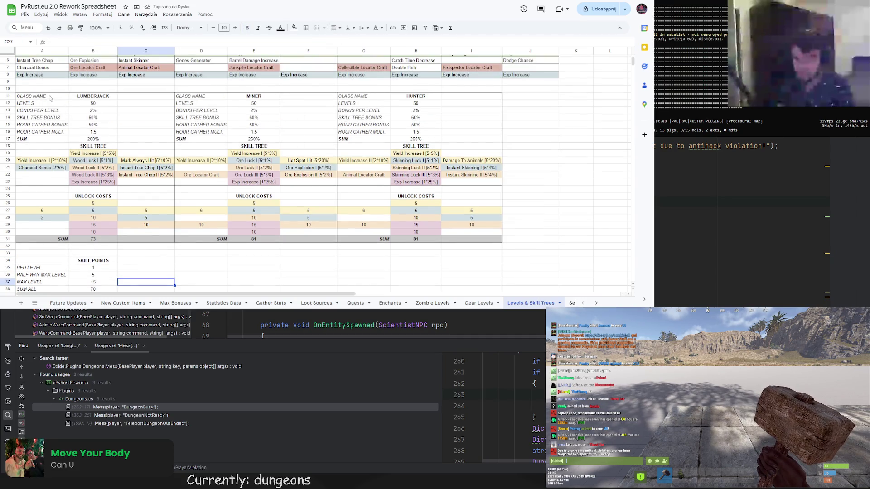
drag(40, 97, 41, 139)
click(334, 27)
click(356, 42)
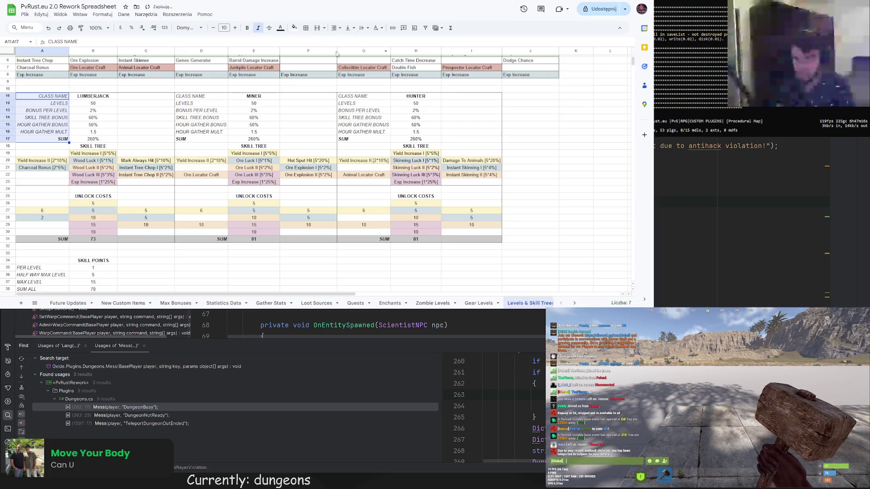
click(167, 117)
drag(202, 96, 202, 139)
click(334, 27)
click(356, 41)
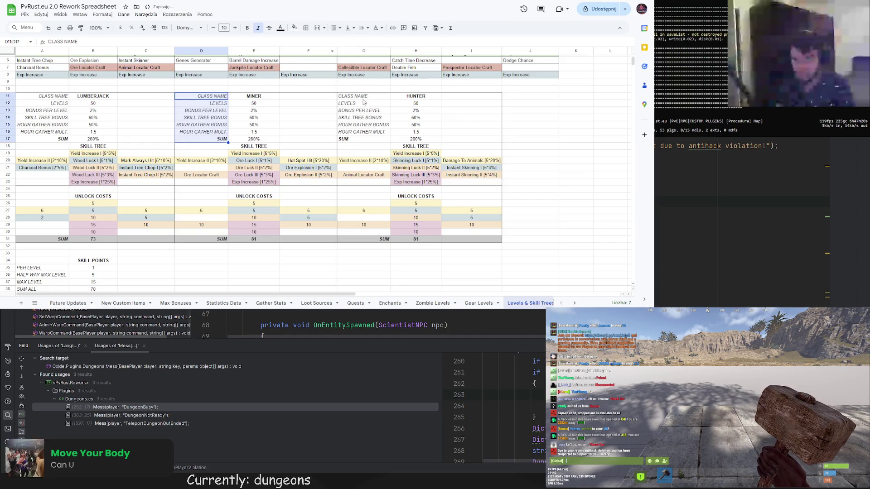
Right-align the Hunter block labels in G11:G17
drag(364, 96, 364, 139)
click(334, 27)
click(348, 41)
click(334, 28)
click(357, 41)
click(353, 132)
scroll(349, 138, down, 2)
scroll(348, 136, up, 2)
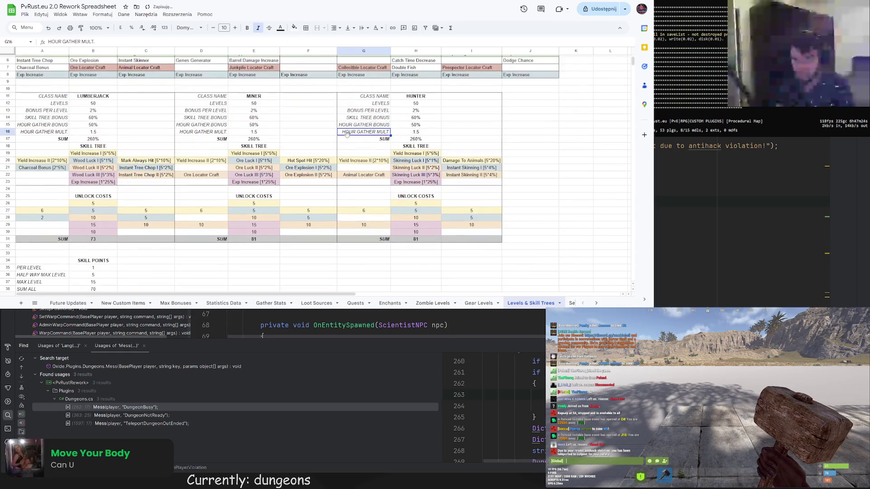
click(363, 282)
scroll(363, 282, down, 3)
Right-align the skill point labels in A35:A38
drag(41, 199, 41, 226)
click(334, 28)
click(357, 42)
click(210, 251)
Move the SKILL POINTS block A34:B38 up one row to rows 33–37
drag(58, 192, 95, 218)
drag(56, 189, 52, 185)
key(Down)
key(Down)
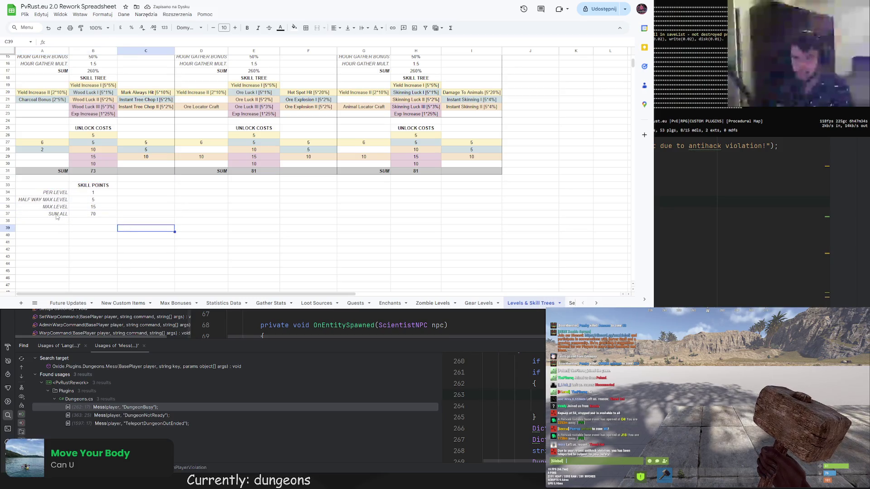
Give the SUM ALL row across columns A–C a grey fill
drag(53, 216, 168, 215)
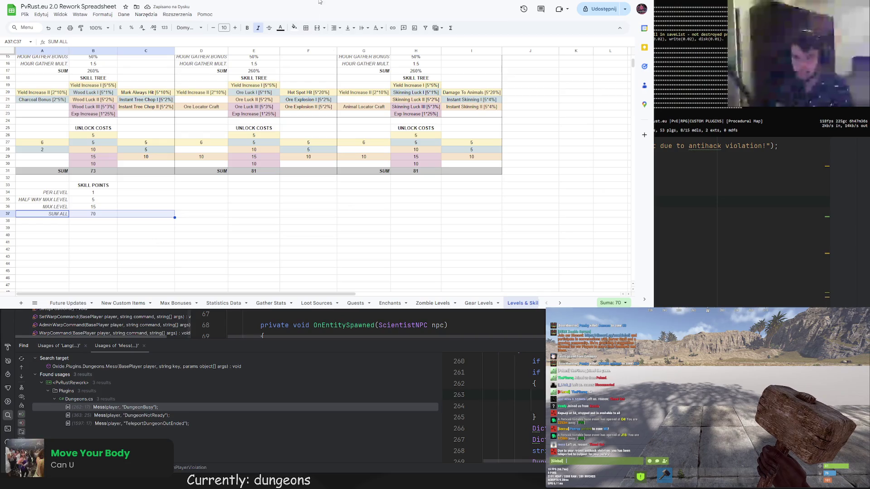
click(294, 28)
click(330, 53)
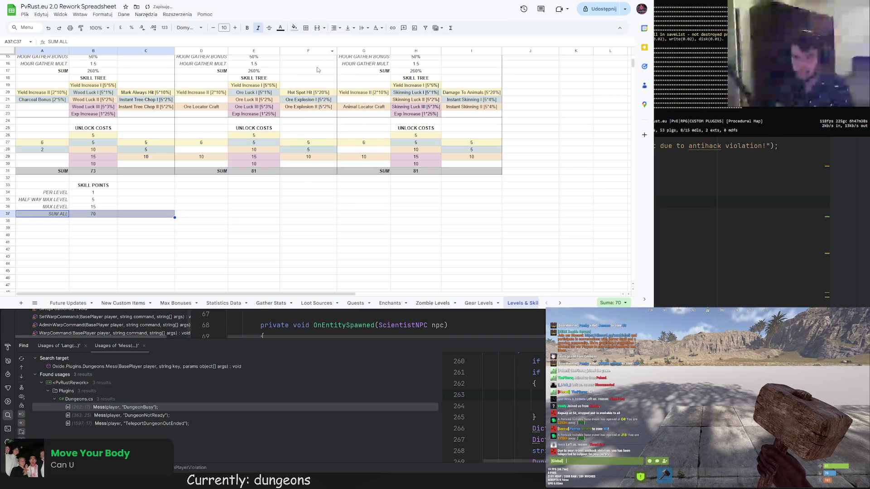
Add a right border along column C of the Skill Points block (C32:C37)
click(201, 199)
drag(145, 178, 150, 214)
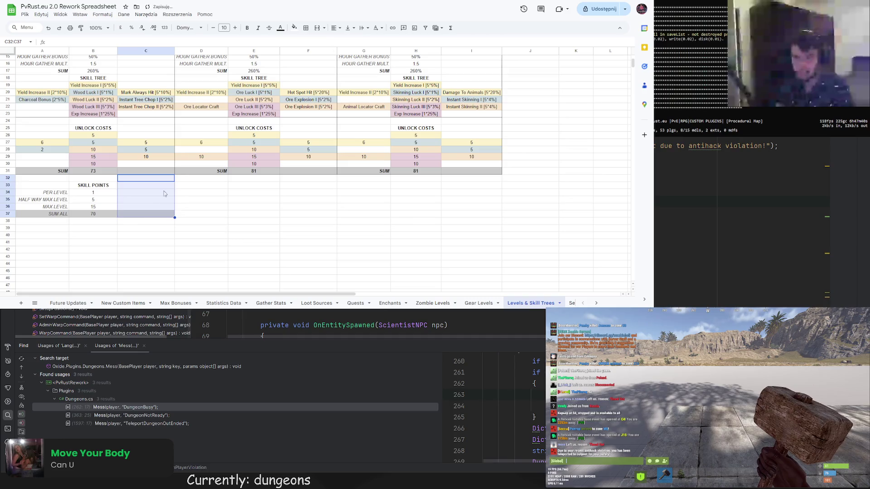
click(306, 28)
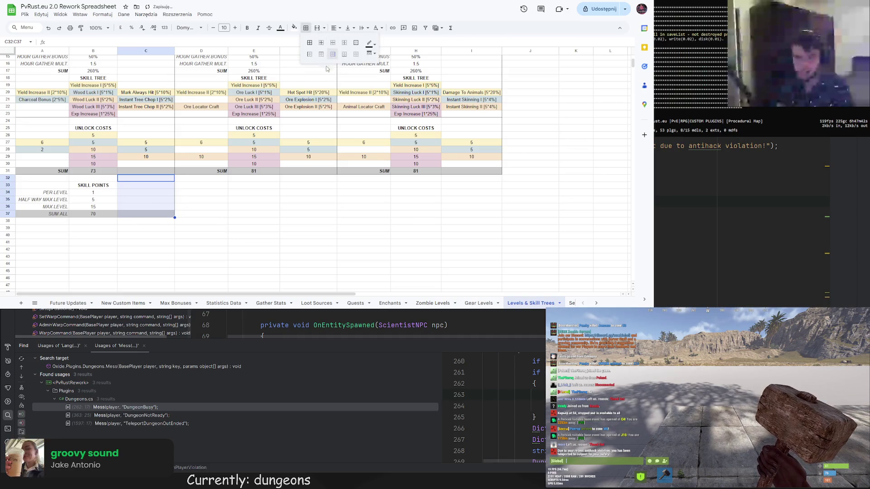
click(332, 54)
click(215, 215)
Add a bottom border under the SUM ALL row A37:C37
click(58, 215)
drag(75, 217, 154, 215)
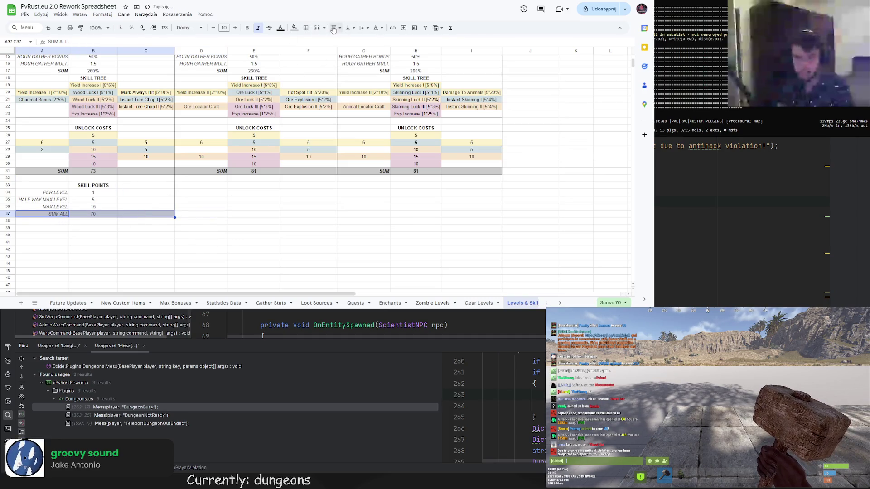
click(307, 29)
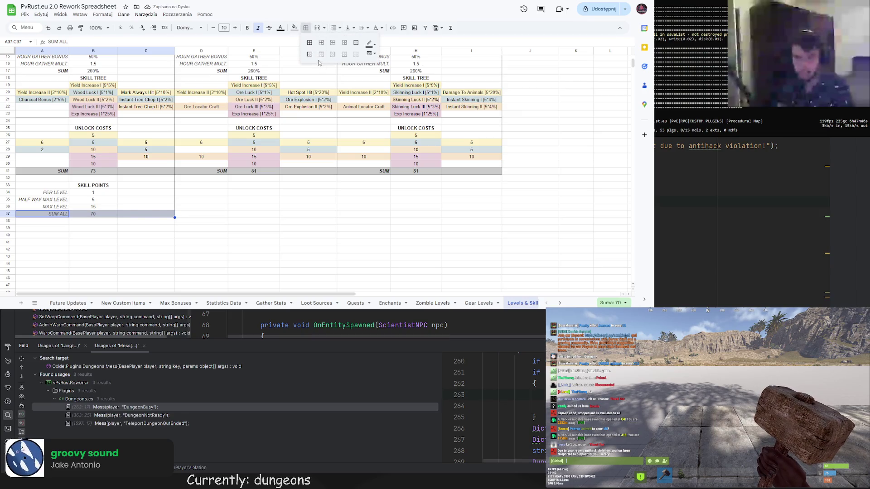
click(355, 54)
click(308, 199)
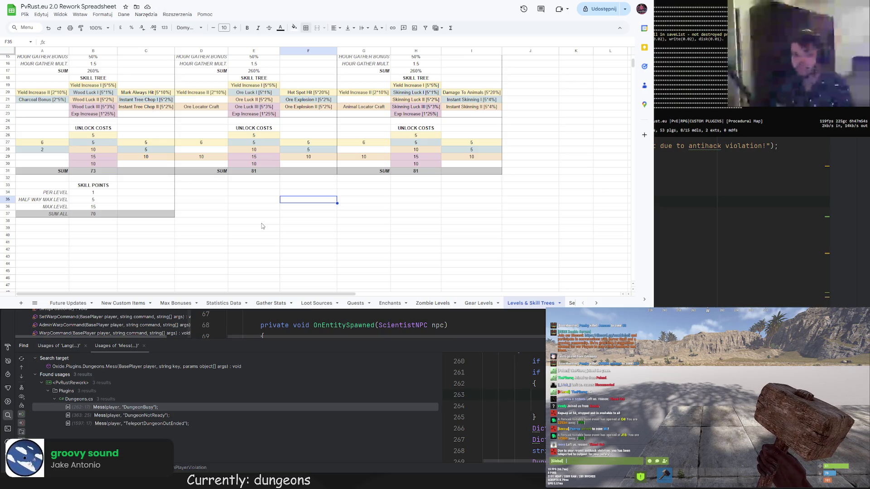
drag(48, 180, 144, 213)
Copy the Skill Points block A32:C37 and paste it at D32 and G32
key(ctrl+c)
click(201, 179)
key(ctrl+v)
click(364, 178)
key(ctrl+v)
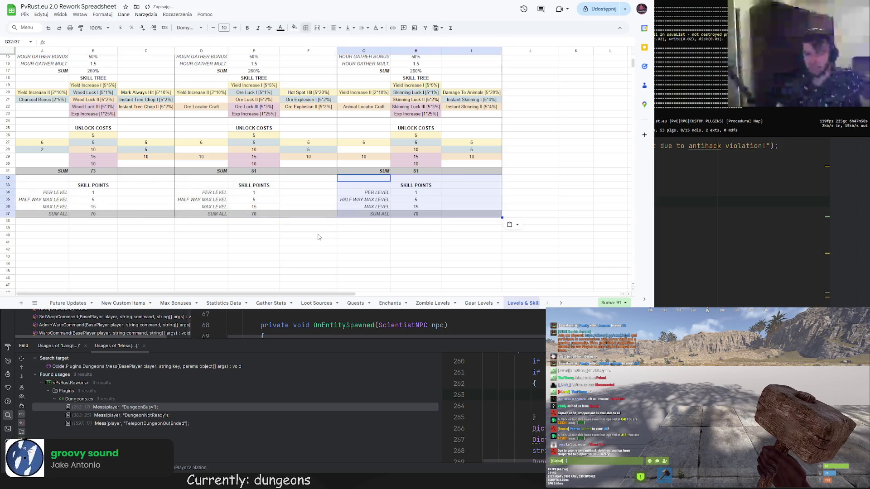
click(309, 235)
Review the three class blocks, then copy the whole Hunter class block
scroll(324, 259, up, 3)
scroll(324, 259, down, 2)
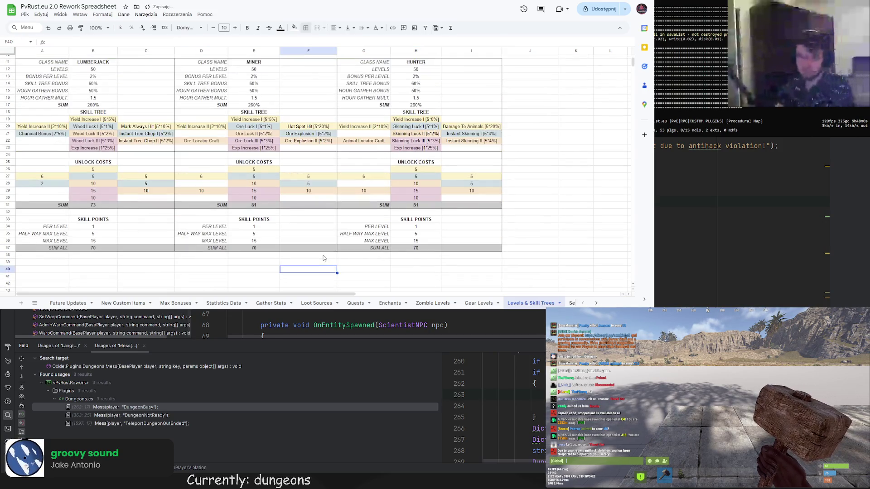
scroll(325, 258, up, 4)
scroll(324, 258, down, 3)
scroll(324, 259, up, 2)
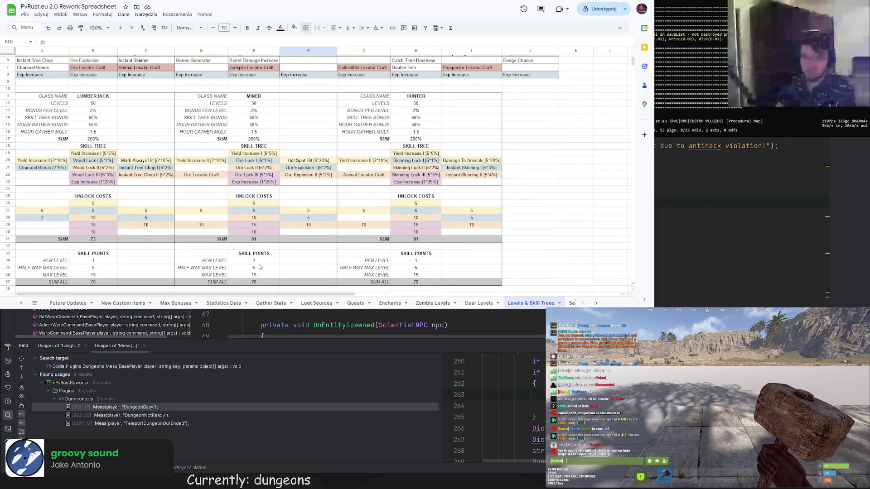
scroll(284, 243, up, 2)
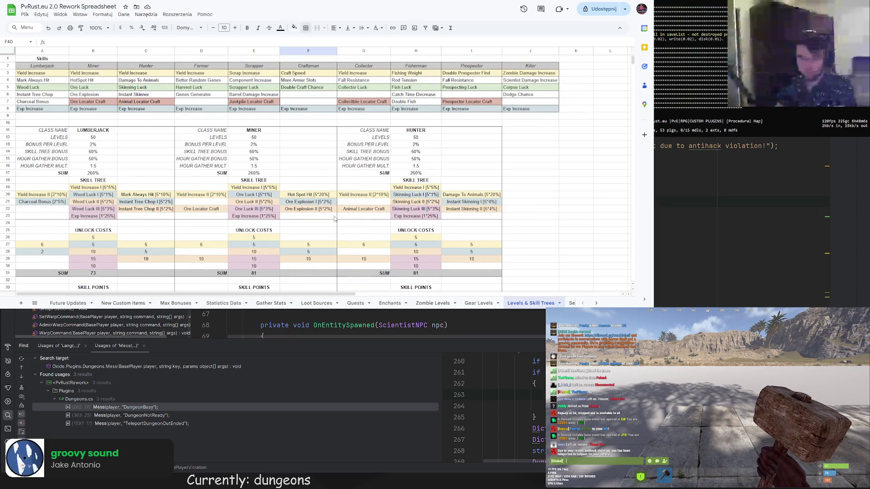
scroll(326, 227, down, 3)
scroll(325, 227, up, 1)
scroll(325, 227, down, 2)
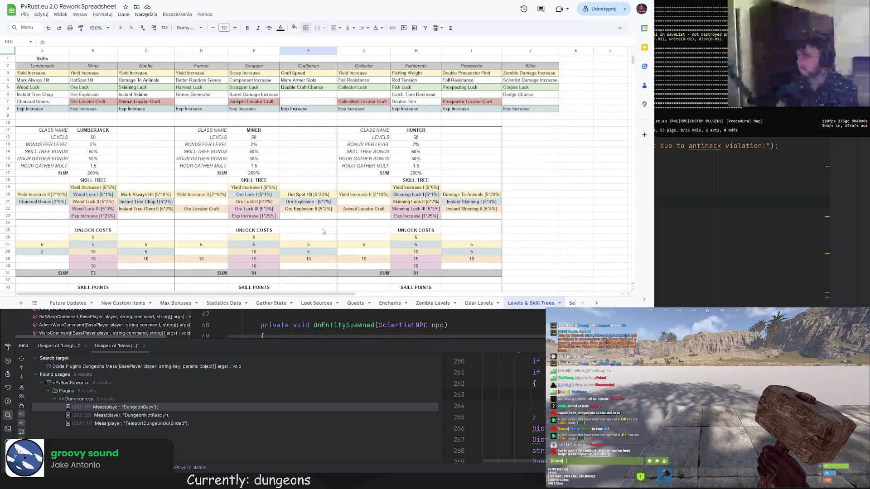
scroll(321, 232, up, 2)
scroll(320, 233, down, 2)
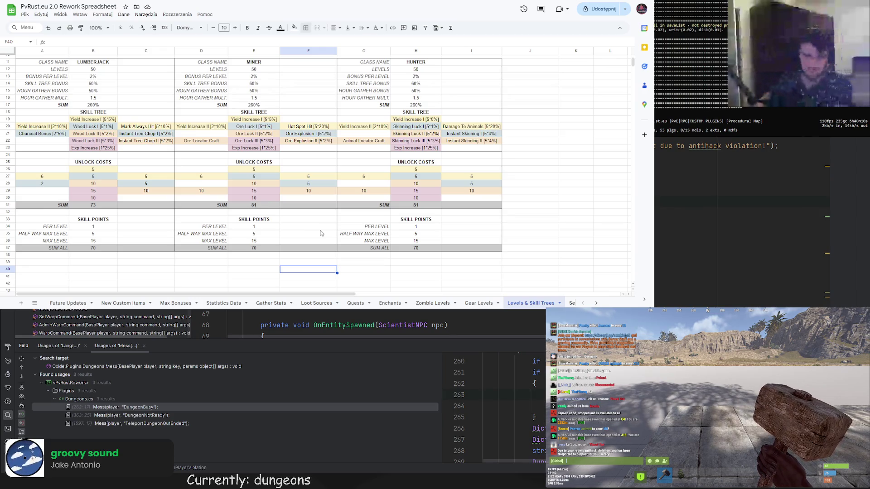
scroll(321, 233, up, 3)
scroll(320, 233, down, 3)
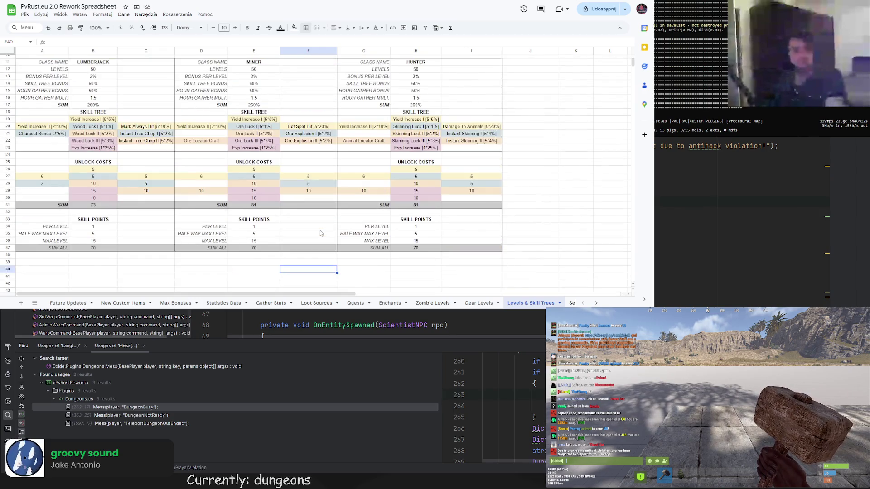
scroll(320, 233, up, 2)
scroll(317, 230, up, 2)
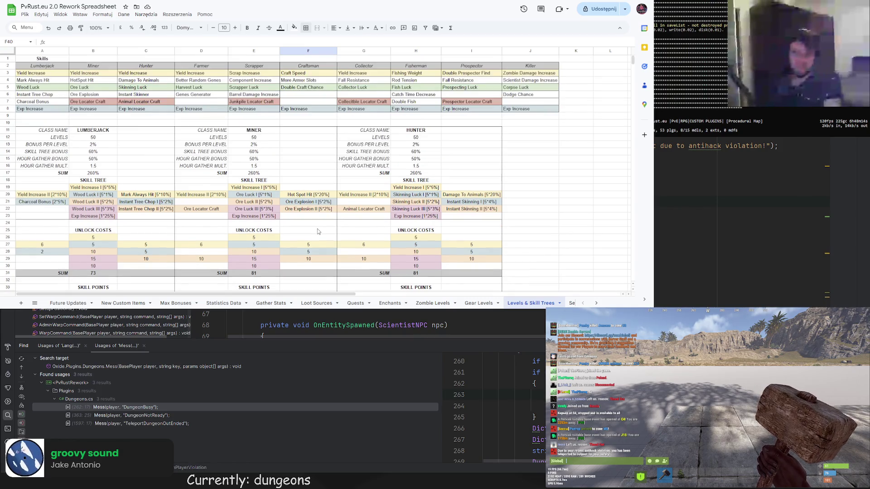
mouse_move(354, 294)
mouse_down()
mouse_move(619, 296)
mouse_move(353, 295)
mouse_up()
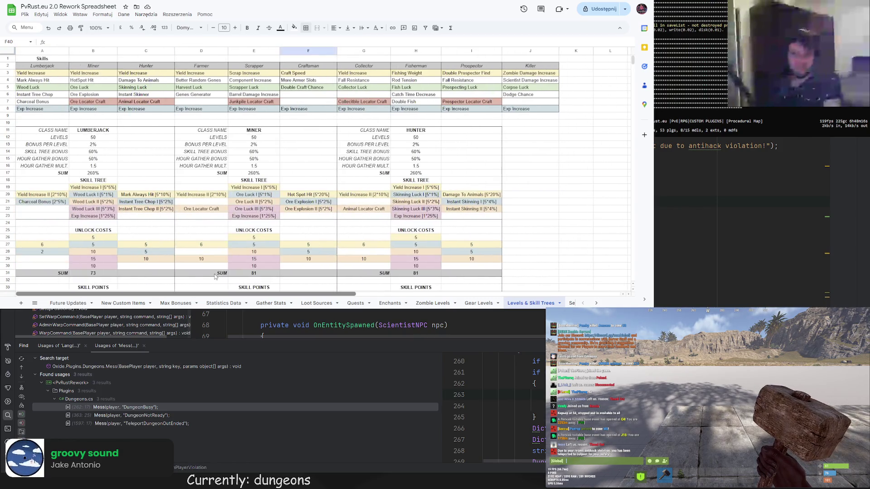
scroll(383, 214, down, 2)
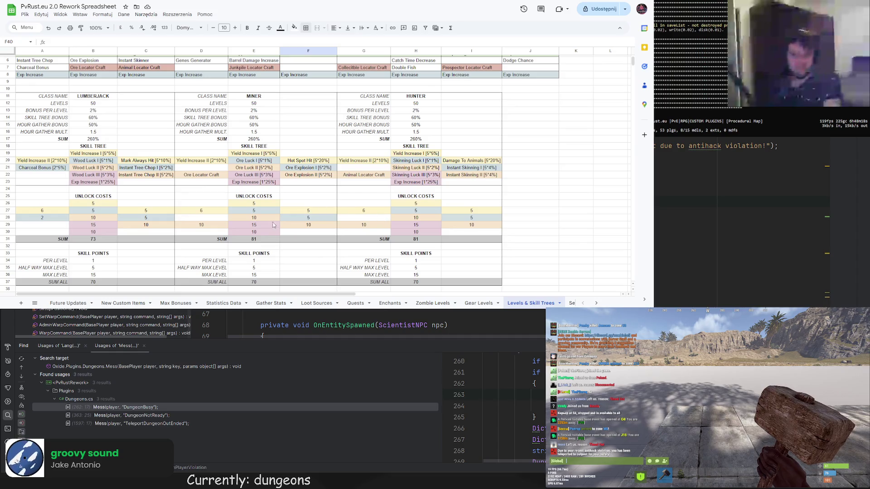
scroll(486, 204, up, 2)
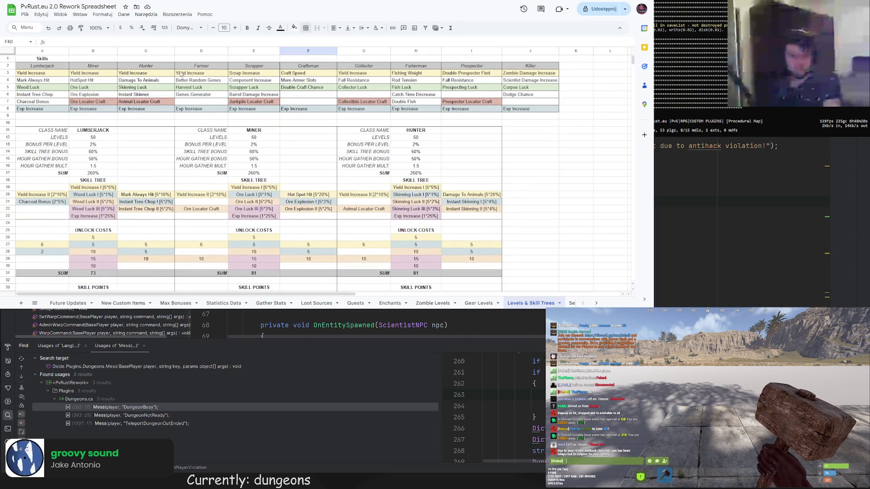
scroll(229, 80, down, 2)
mouse_move(358, 96)
mouse_down()
mouse_move(435, 136)
mouse_move(456, 254)
mouse_move(457, 223)
mouse_up()
key(ctrl+c)
Paste the Hunter block at J11 and rename its class to FARMER
scroll(458, 204, up, 3)
click(526, 96)
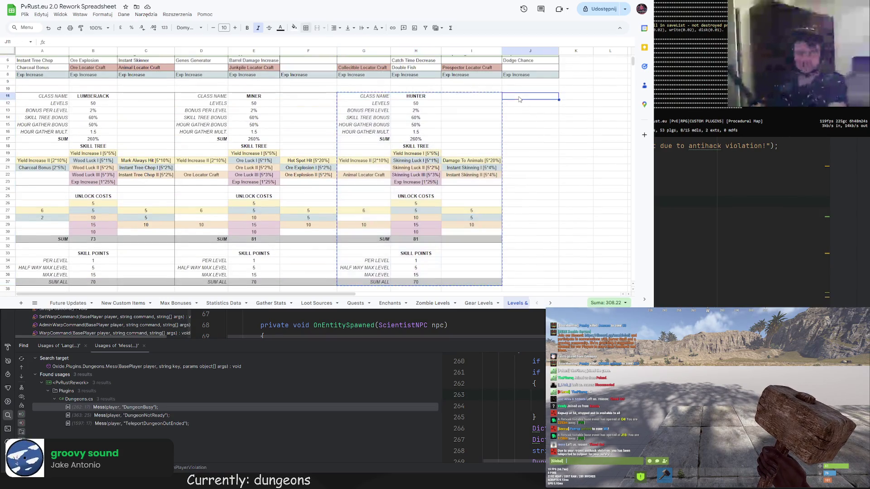
key(ctrl+v)
click(571, 96)
text(FARMER)
click(605, 69)
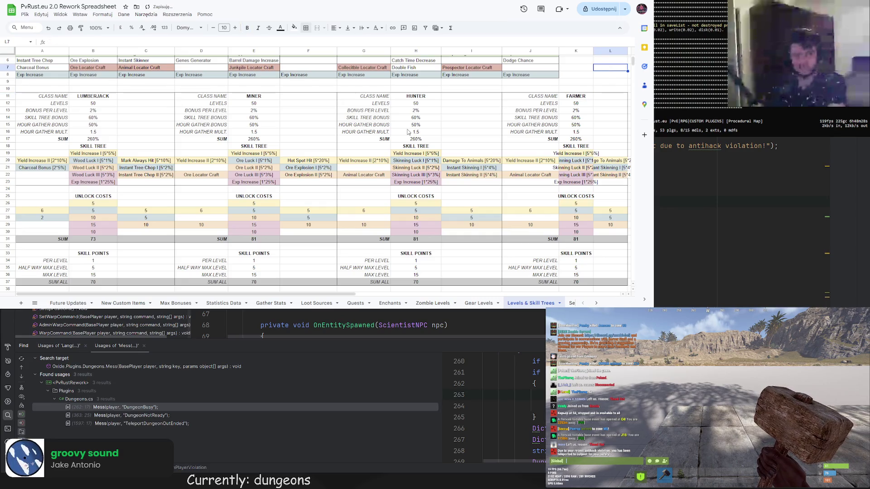
Autofit columns K and L to their contents
scroll(306, 287, right, 3)
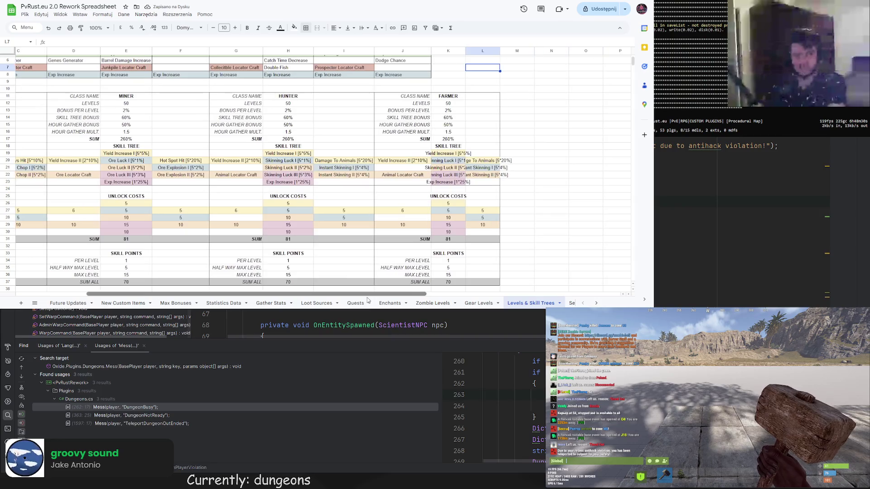
scroll(418, 156, up, 2)
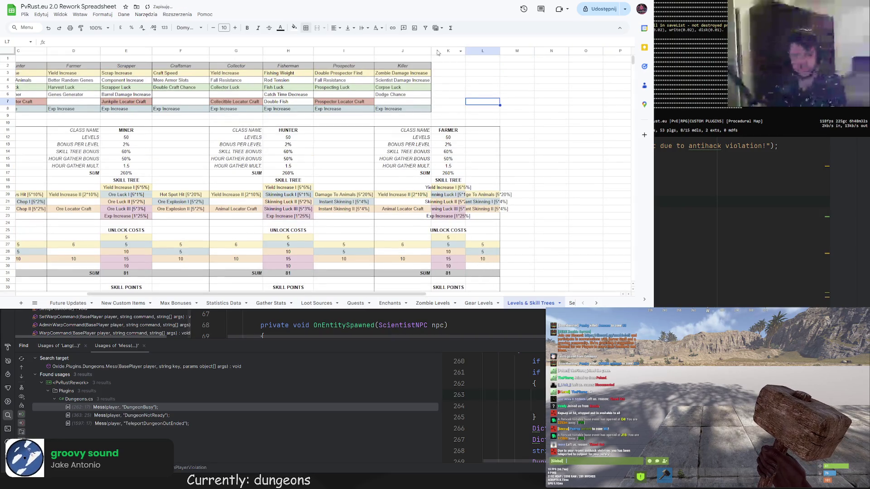
double_click(466, 51)
double_click(516, 50)
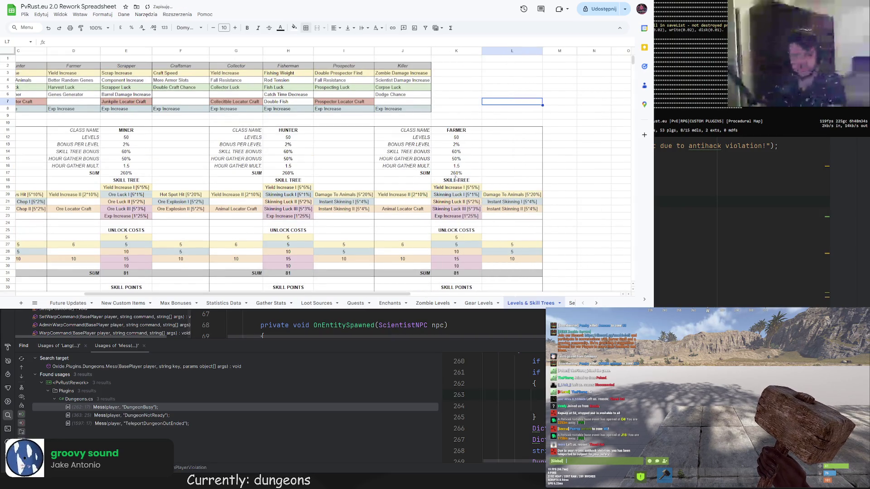
Rename the first luck skill in K20 to Farmer Luck I
click(456, 190)
click(453, 196)
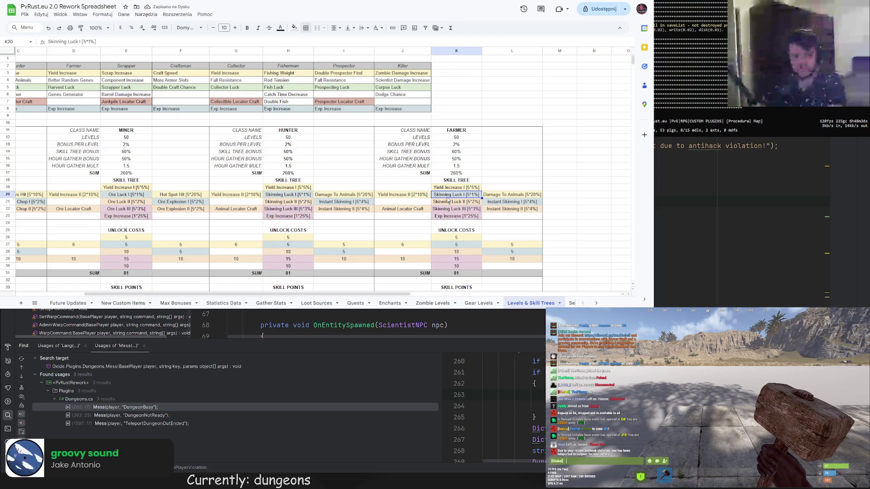
text(G)
key(BackSpace)
text(Farmer)
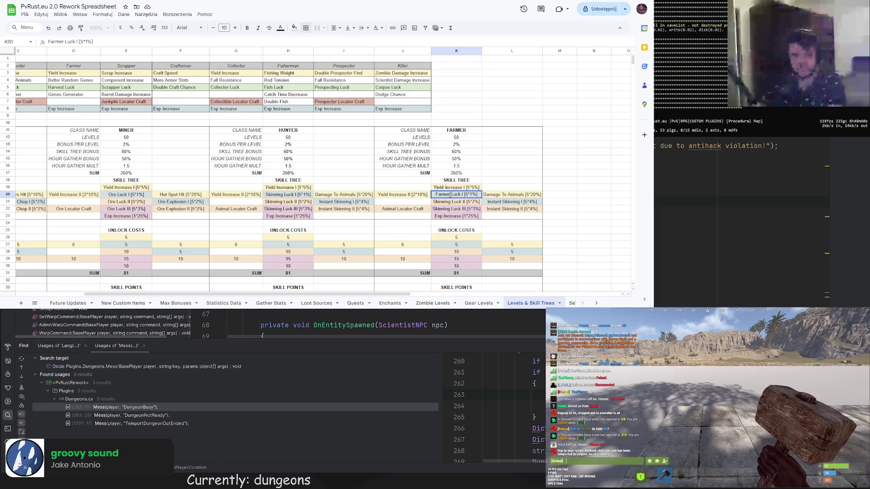
Rename the luck skills in K21 and K22 to Farmer Luck II and III
double_click(442, 202)
double_click(442, 201)
text(Farmer)
double_click(444, 209)
double_click(444, 209)
text(Farmer)
click(437, 217)
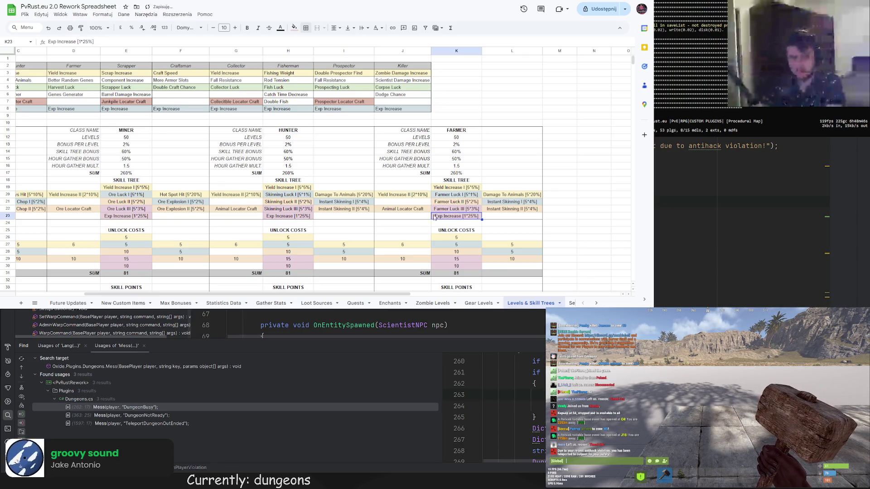
scroll(168, 293, left, 3)
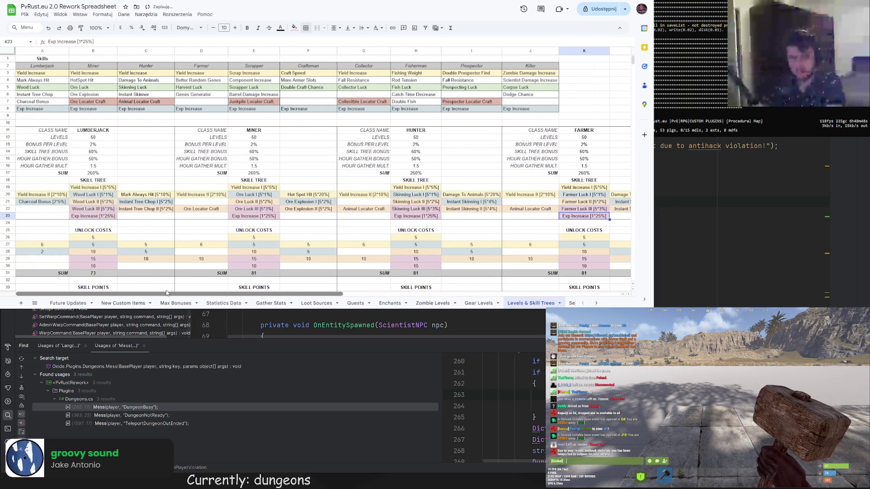
scroll(167, 293, right, 2)
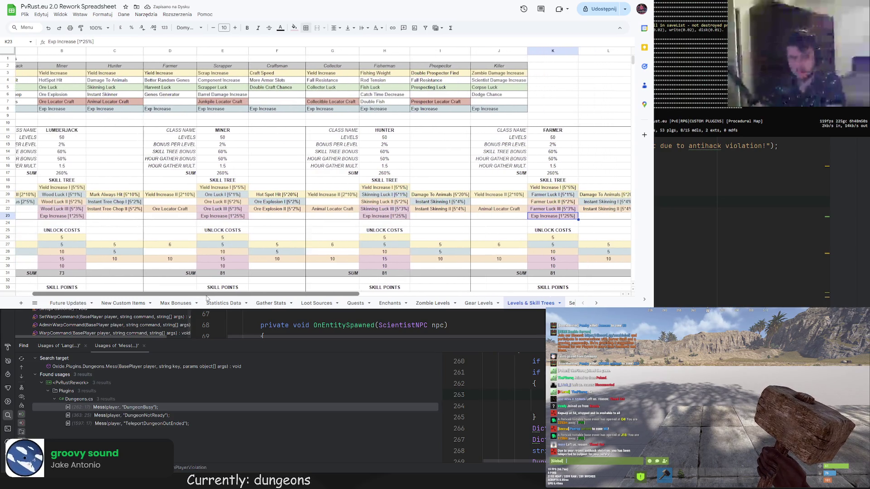
mouse_move(208, 296)
mouse_down()
mouse_move(273, 301)
mouse_move(215, 293)
mouse_move(226, 287)
mouse_up()
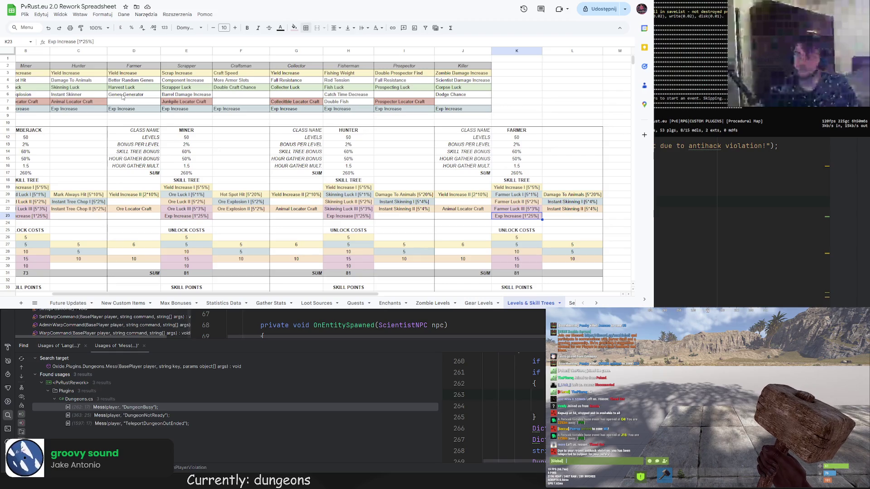
scroll(501, 304, down, 5)
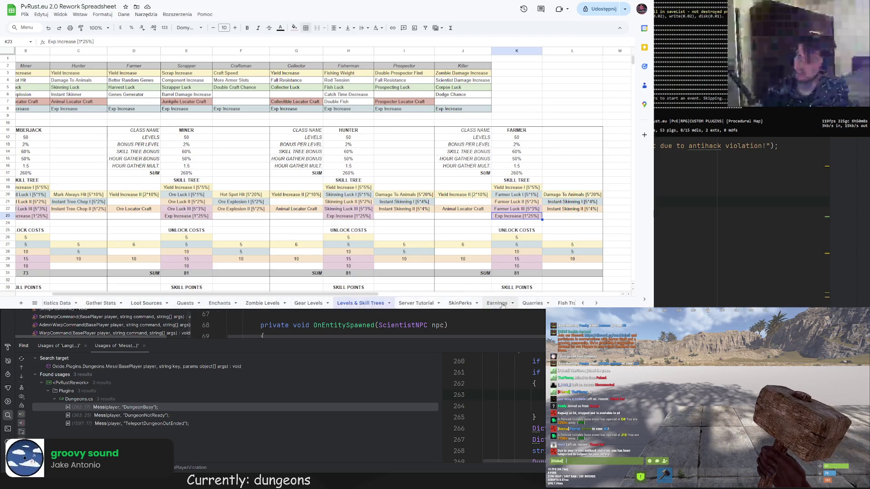
Enter 'Store more gene setups in genes table' in cell A2 of the Ranks sheet
scroll(500, 304, down, 6)
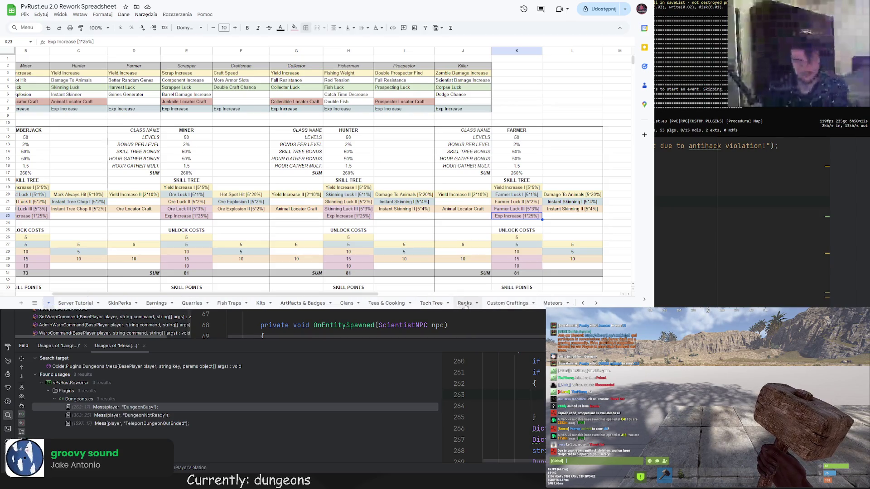
click(466, 304)
click(45, 66)
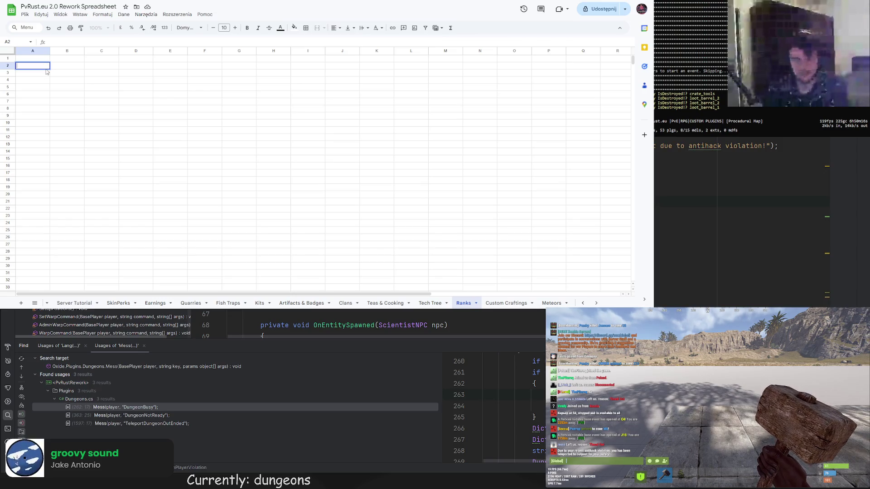
text(Sotre more genes in g)
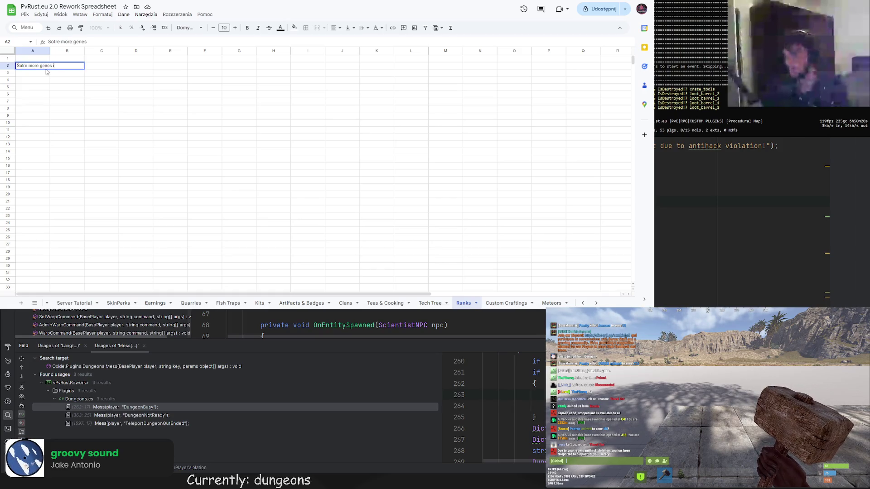
text(enes table)
double_click(61, 42)
text(Store)
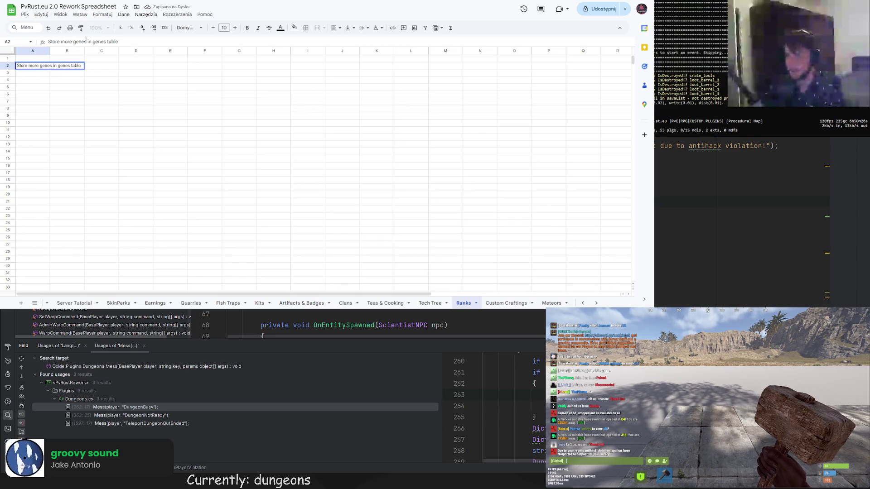
key(BackSpace)
text(setups)
key(Return)
click(111, 302)
On Levels & Skill Trees, rename the Genes Generator skill in D6 to Generate Genes Once
click(138, 302)
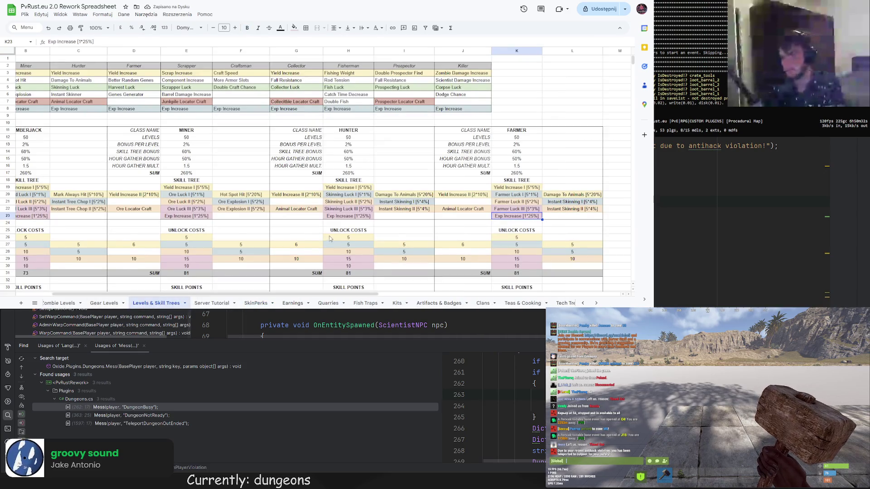
scroll(375, 248, down, 5)
scroll(374, 247, up, 5)
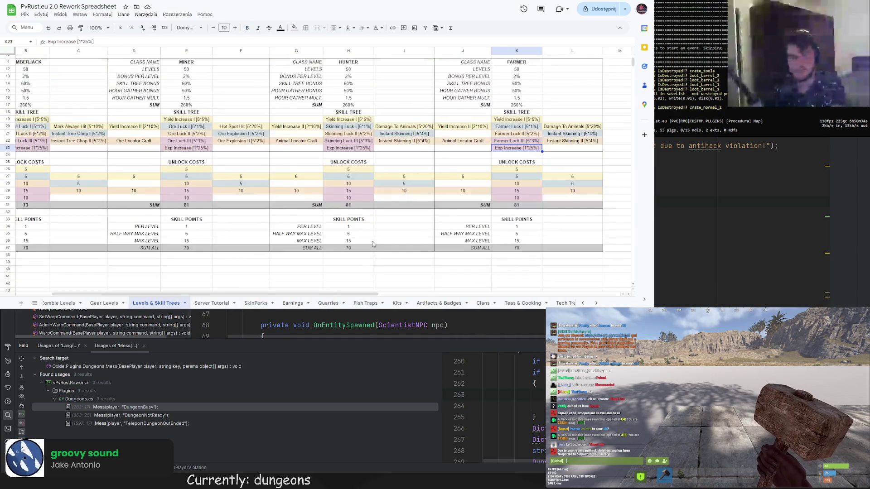
scroll(374, 243, down, 5)
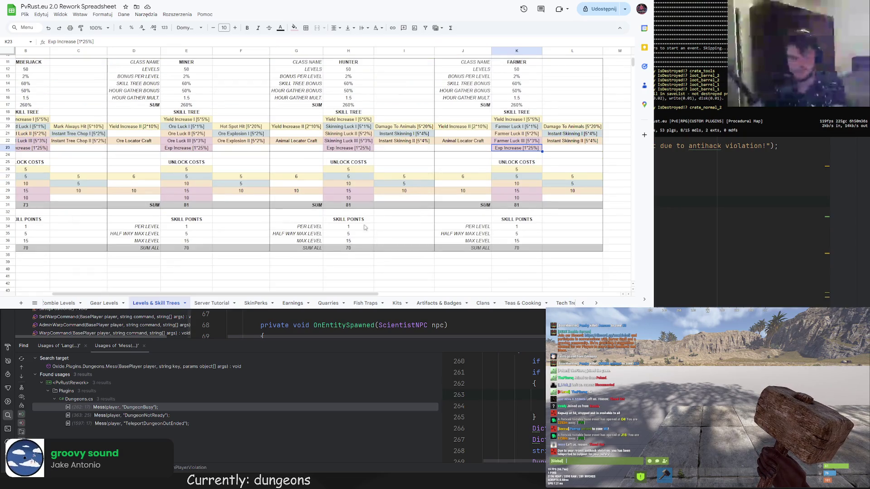
scroll(381, 209, up, 2)
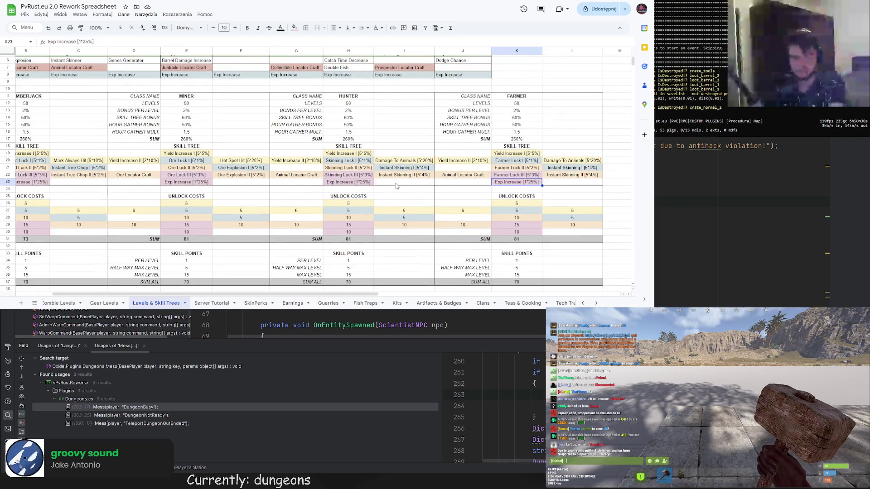
scroll(396, 193, up, 2)
click(142, 94)
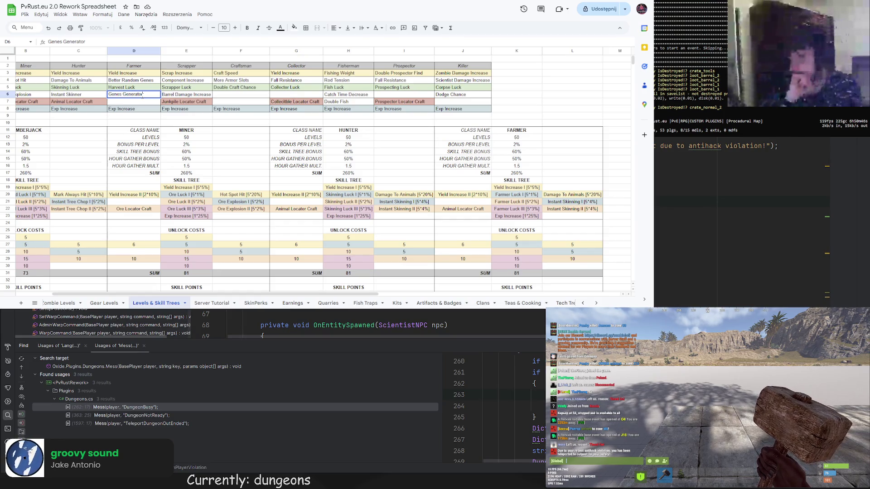
drag(148, 94, 105, 94)
text(Ge)
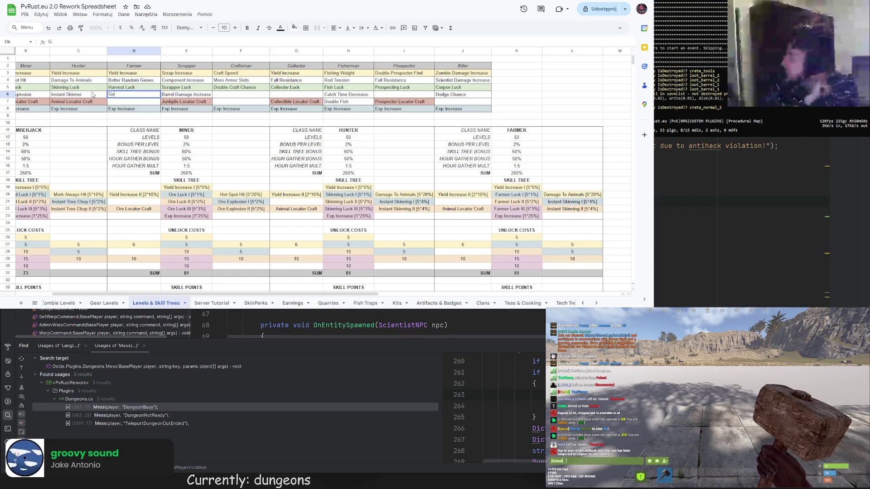
text(nerate Genes Once)
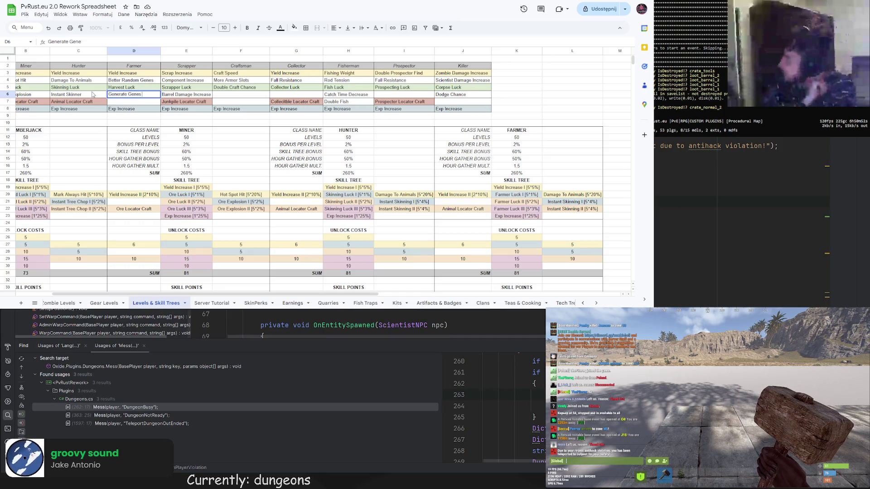
key(Return)
Replace Animal Locator Craft in J22 with One Gene Generation
double_click(473, 209)
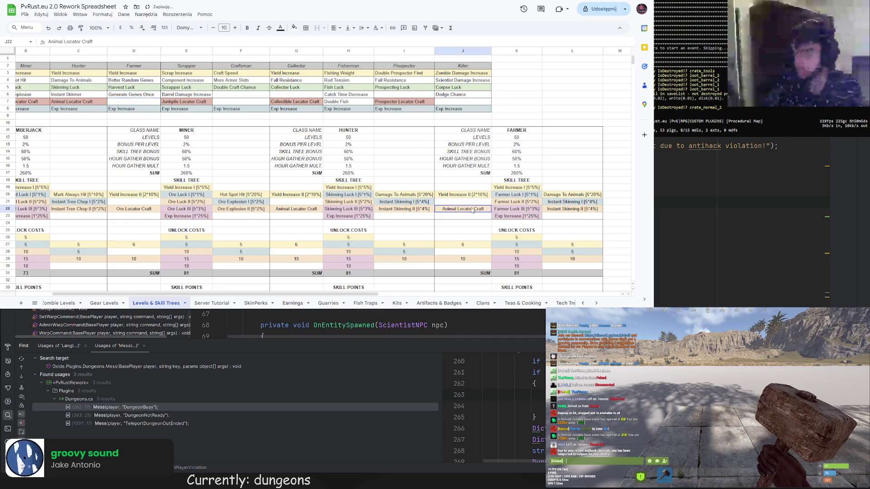
drag(488, 208, 379, 208)
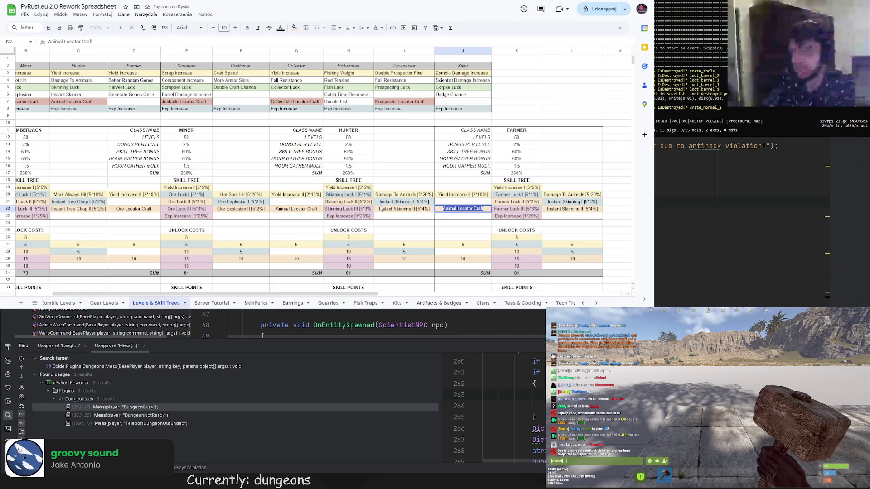
text(One Gen)
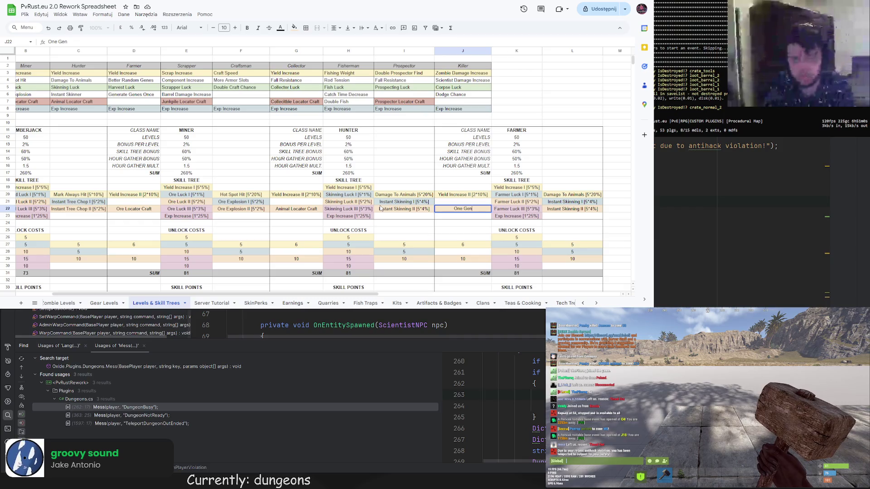
text(e G)
text(ener)
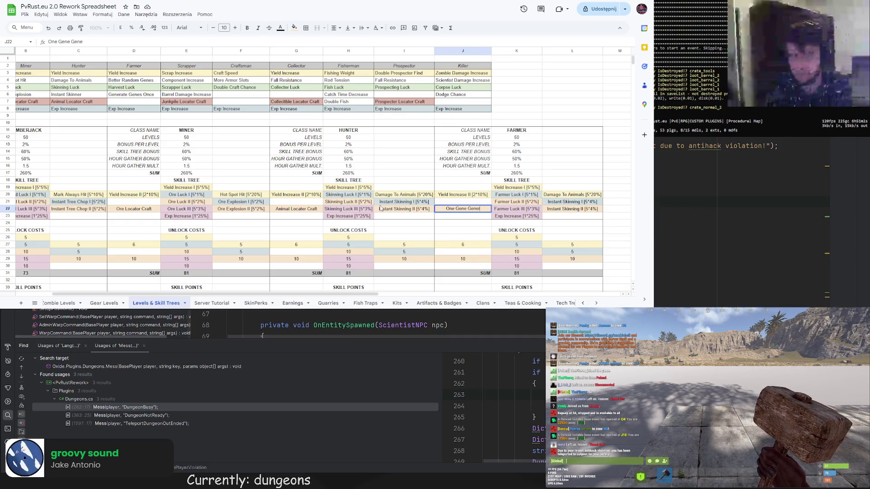
text(ation)
key(Return)
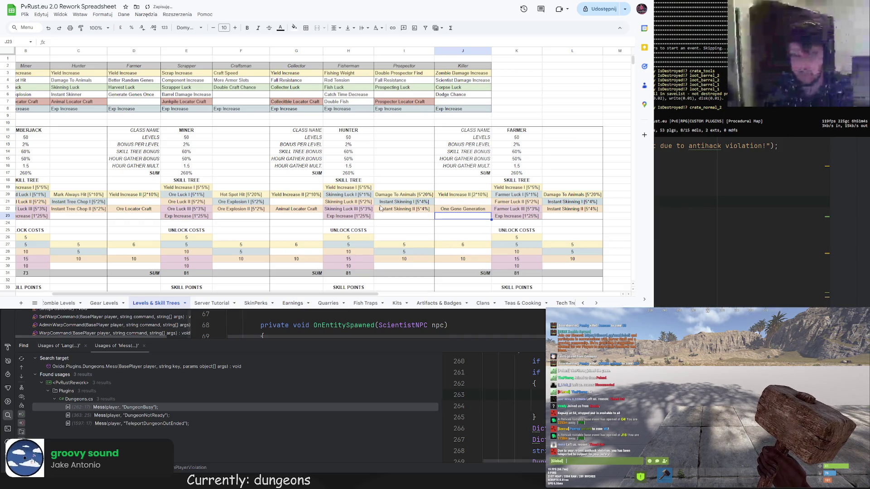
Change the Decrease Bad Genes skill from 20 to [5*5%]
click(468, 259)
double_click(53, 41)
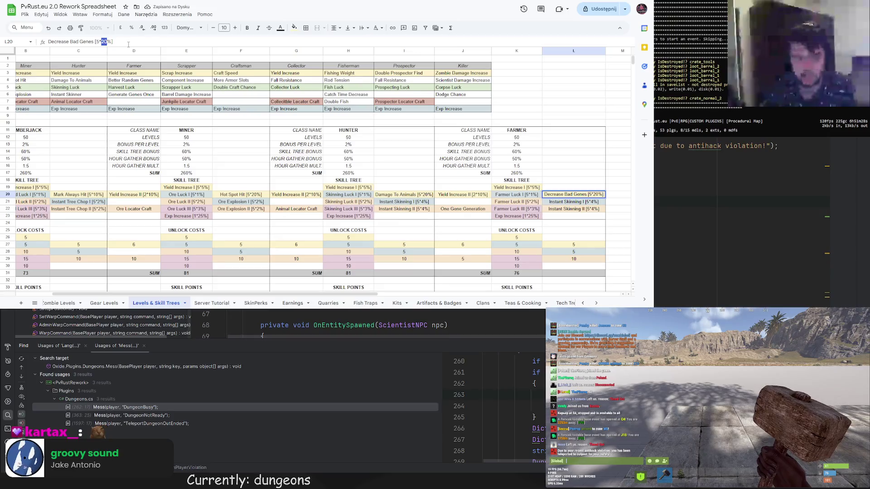
text(5)
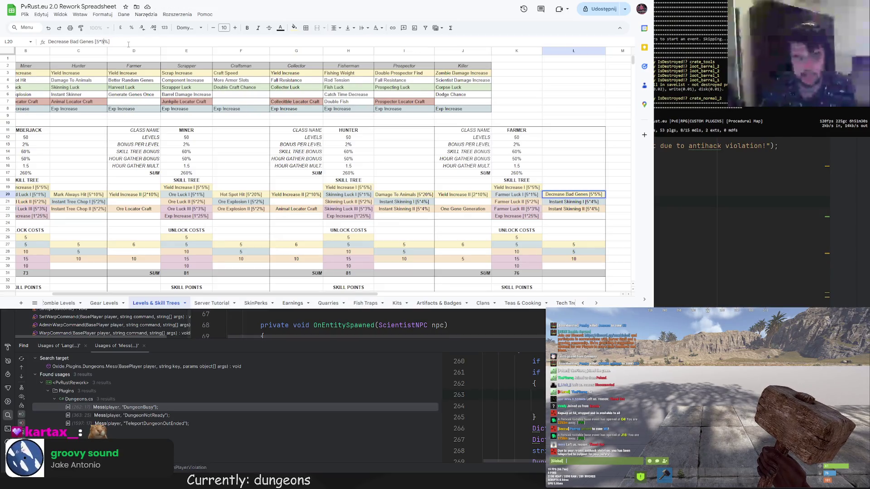
key(Return)
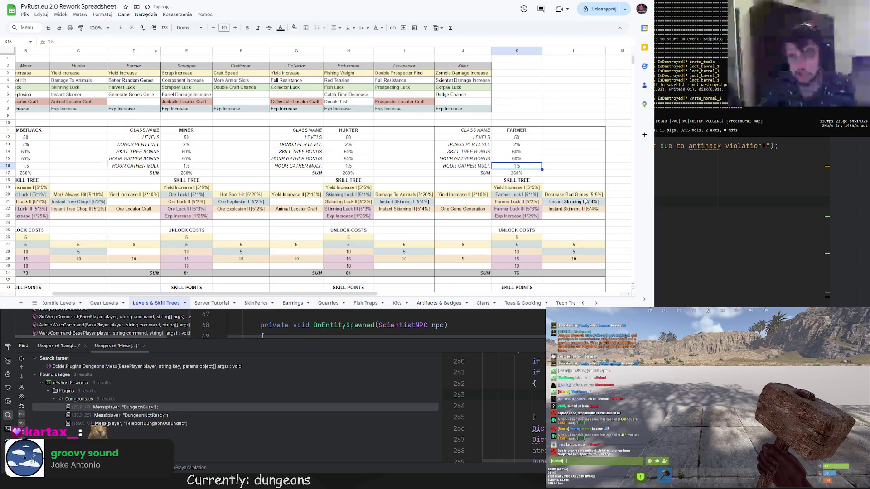
Delete the two extra Farmer skills and their unlock costs
click(574, 209)
key(ctrl+c)
key(Delete)
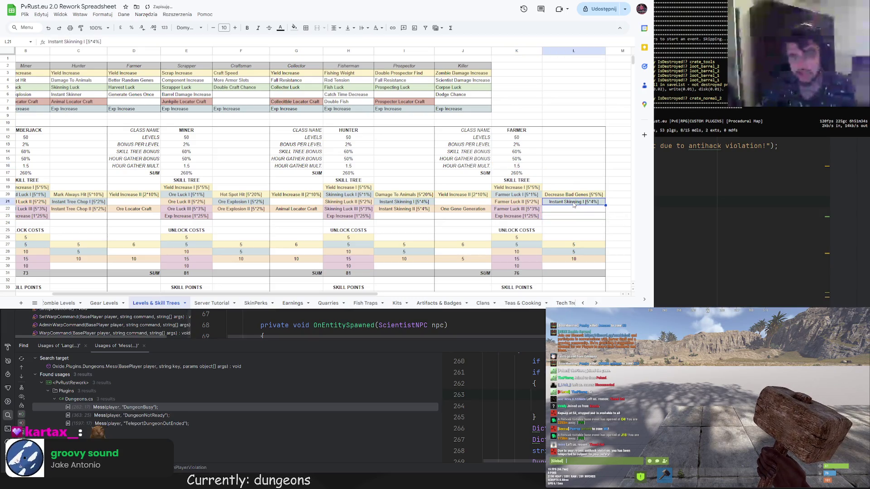
click(574, 201)
key(Delete)
click(572, 259)
key(Delete)
click(572, 251)
key(Delete)
key(Down)
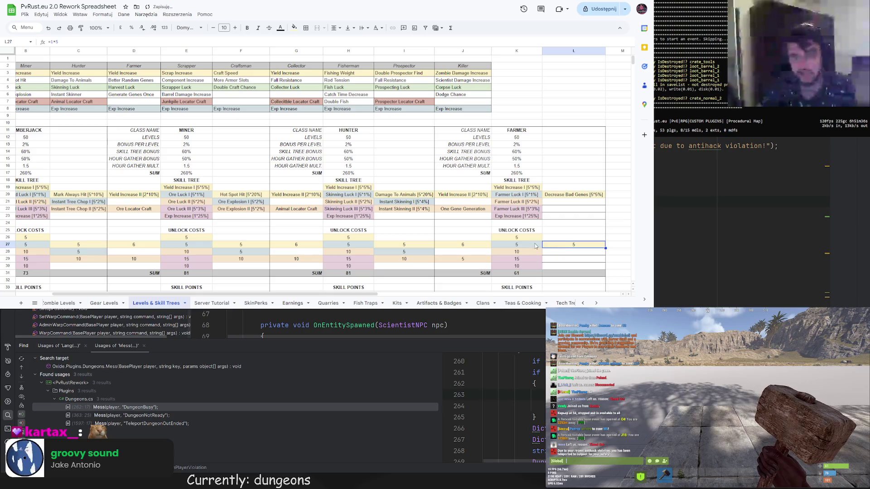
scroll(532, 264, down, 2)
scroll(524, 202, up, 1)
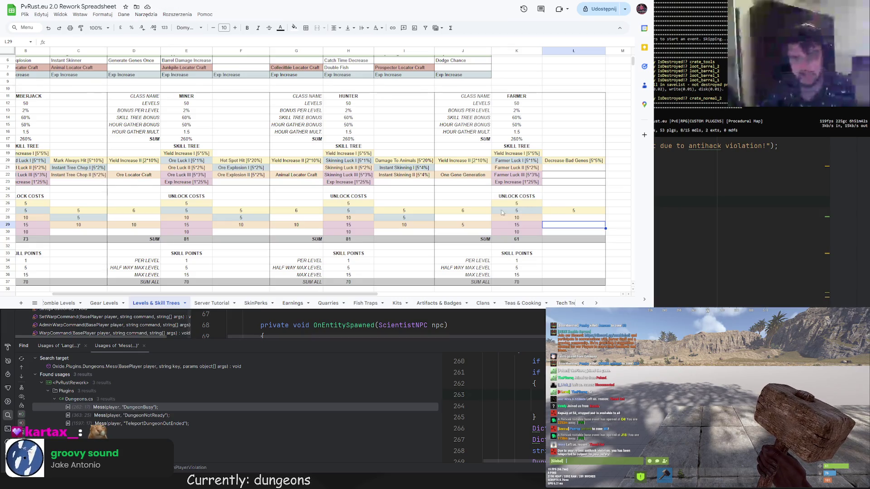
scroll(504, 214, up, 1)
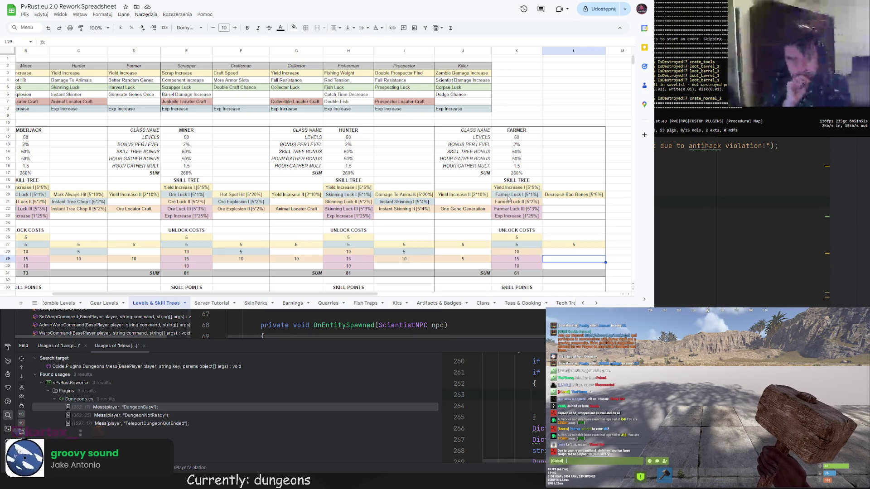
Copy the One Gene Generation entry from J22 up into J21
click(478, 212)
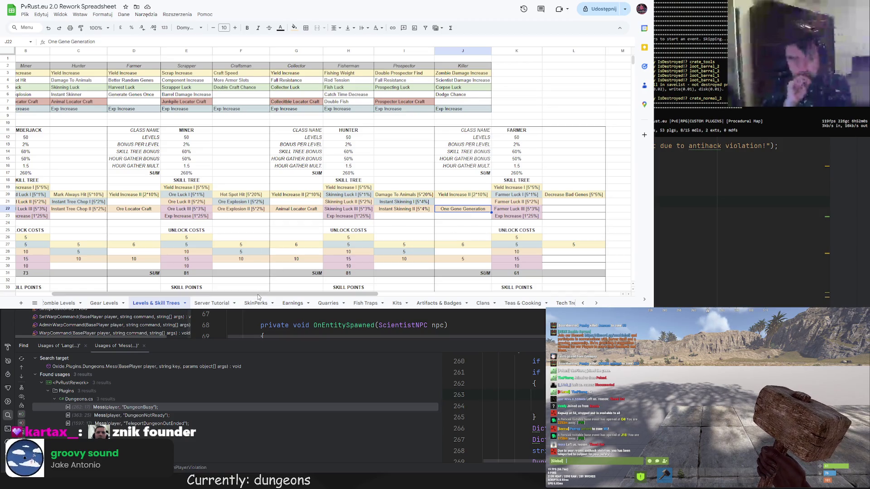
drag(258, 295, 224, 296)
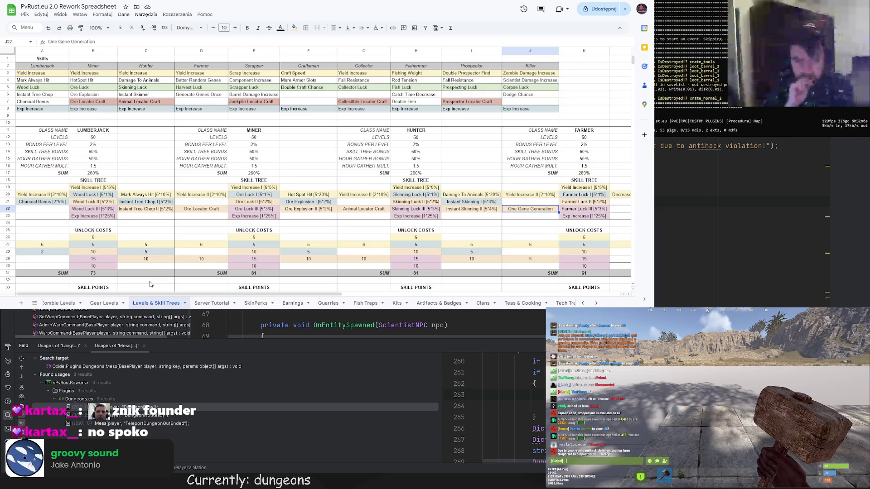
click(39, 203)
key(ctrl+c)
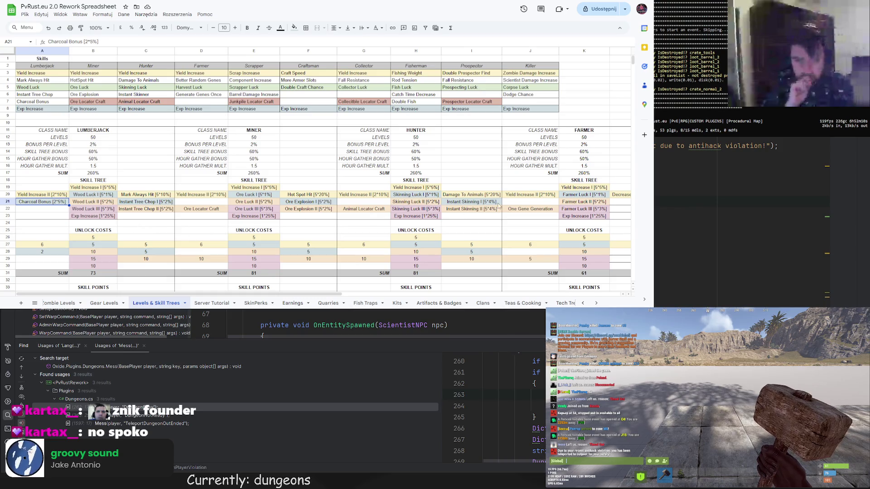
click(532, 202)
click(534, 209)
key(ctrl+c)
key(Up)
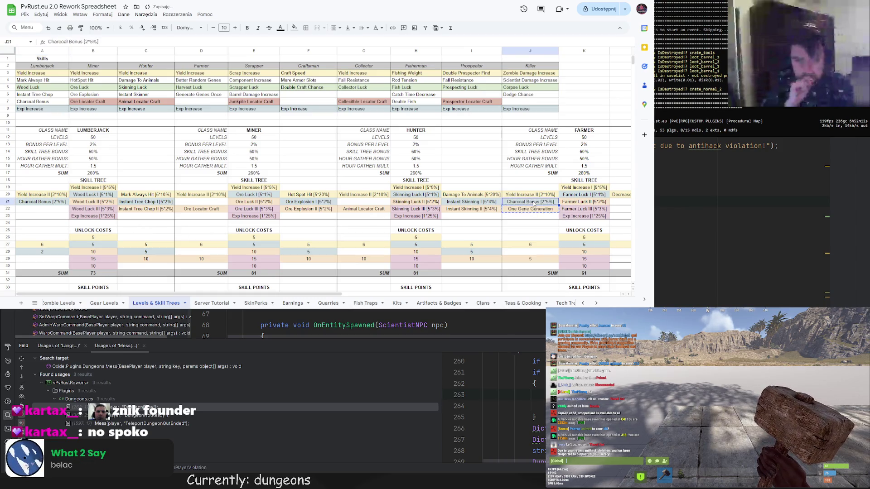
key(ctrl+v)
key(ctrl+z)
double_click(535, 209)
key(Escape)
key(ctrl+c)
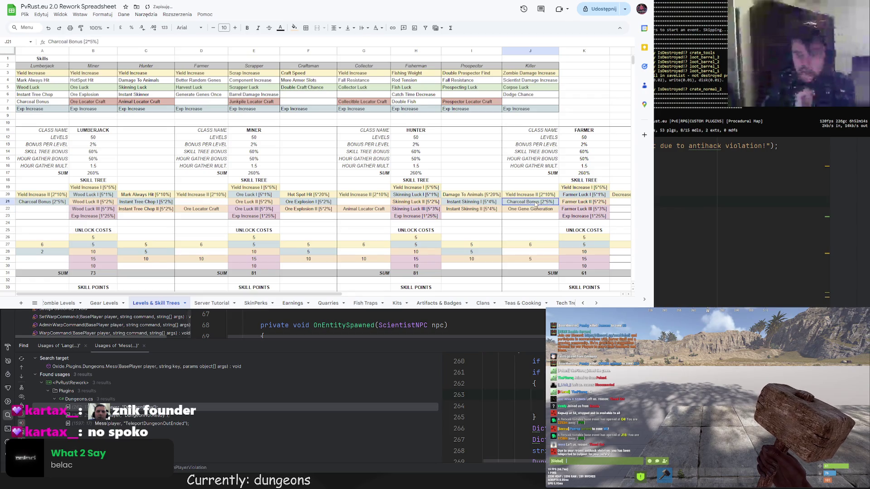
key(Up)
key(ctrl+v)
Clear the duplicate One Gene Generation from J22
click(534, 217)
click(533, 209)
key(ctrl+c)
click(612, 161)
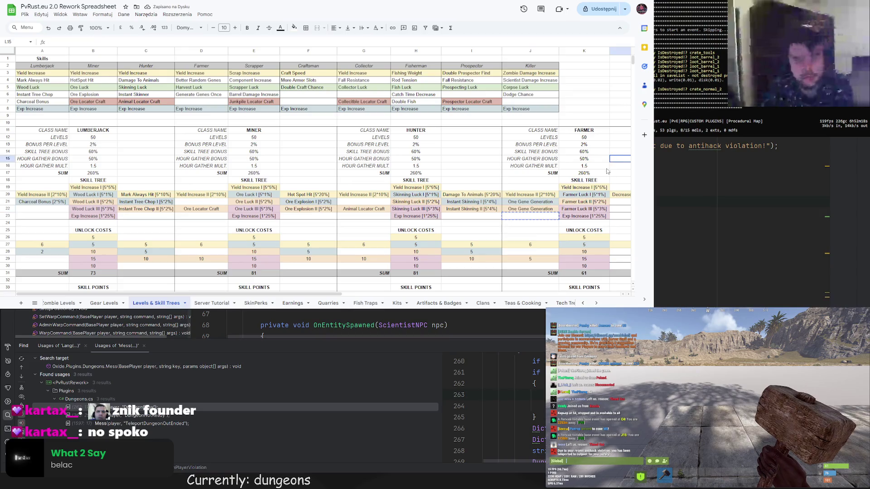
click(545, 211)
key(BackSpace)
key(Return)
click(543, 204)
Copy the 2 from A28 into J28 and clear the 5 from J29
scroll(399, 285, right, 3)
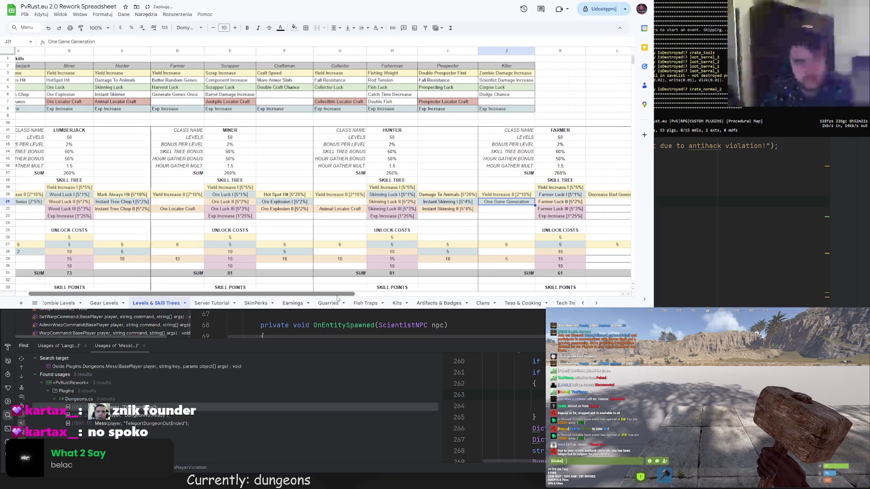
click(471, 179)
click(472, 209)
click(471, 173)
click(470, 202)
click(473, 175)
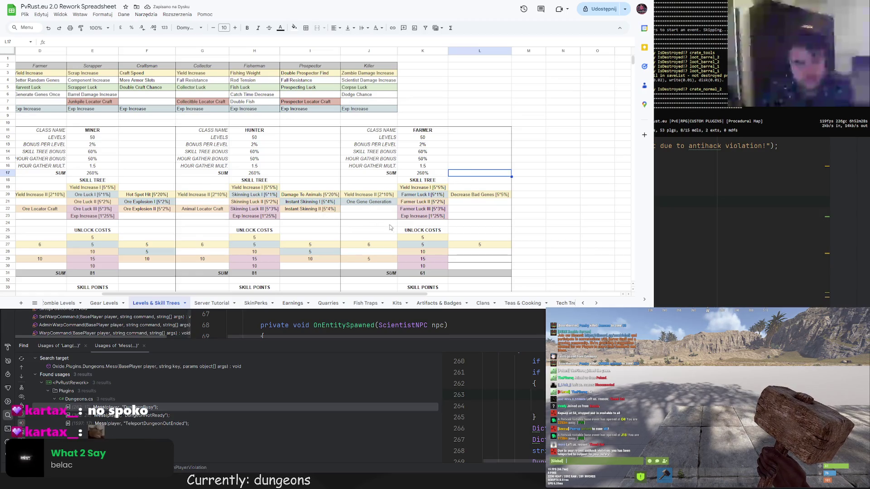
scroll(378, 206, down, 1)
scroll(219, 293, left, 3)
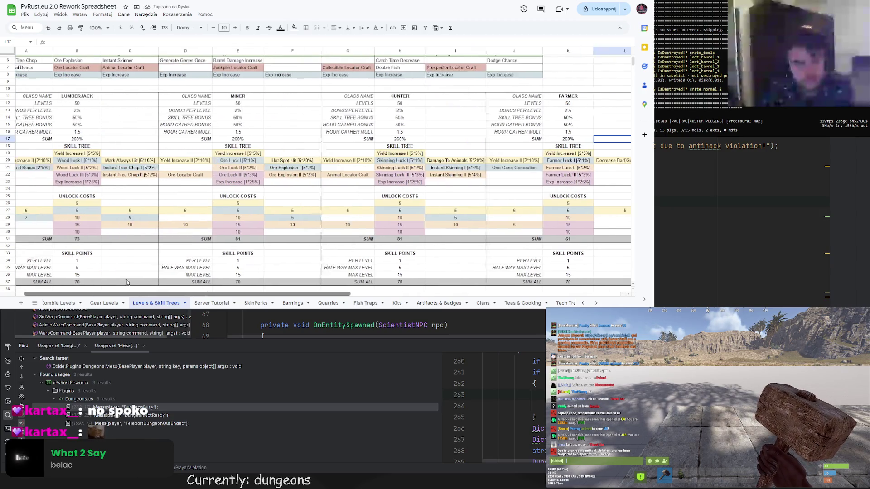
click(43, 218)
key(ctrl+c)
click(544, 218)
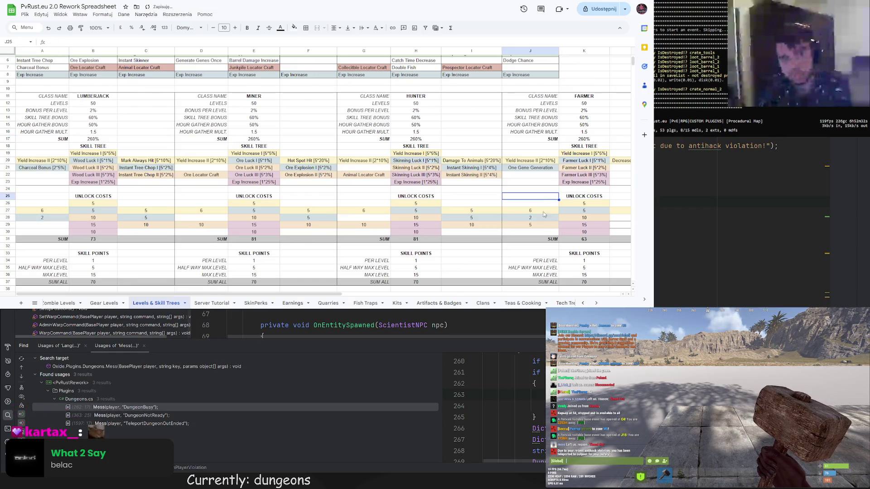
key(ctrl+v)
key(Down)
key(Delete)
click(530, 196)
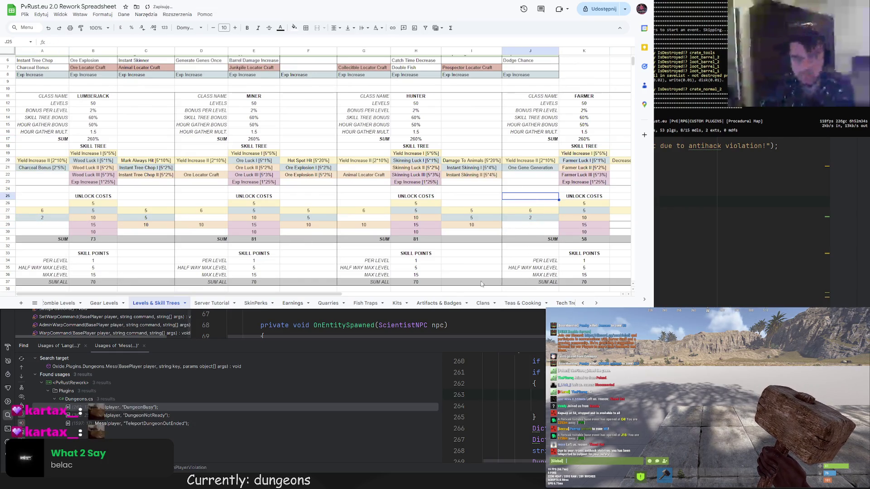
Edit J28's =2*1 formula so the Farmer's second unlock cost shows 5
scroll(405, 246, right, 3)
click(395, 218)
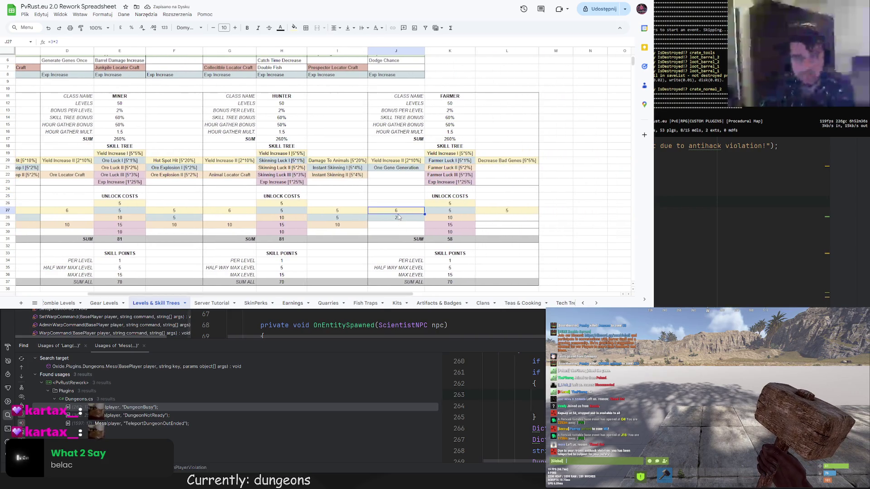
drag(58, 42, 50, 41)
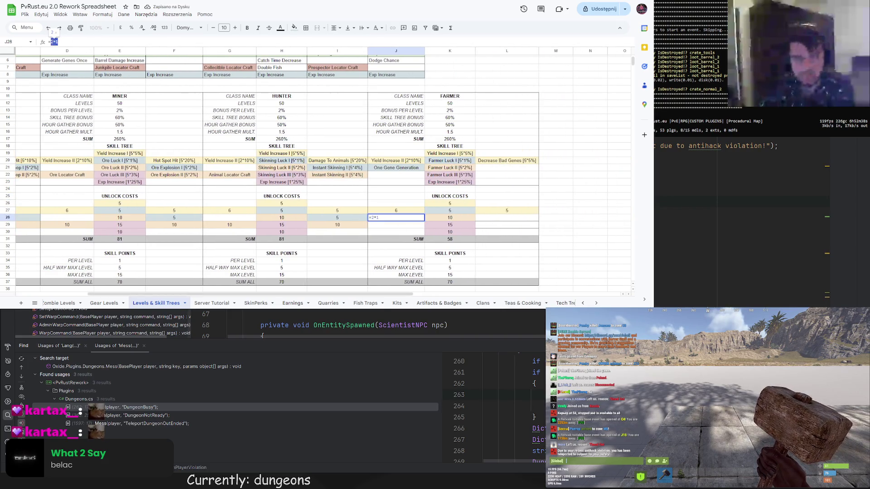
double_click(53, 42)
key(Return)
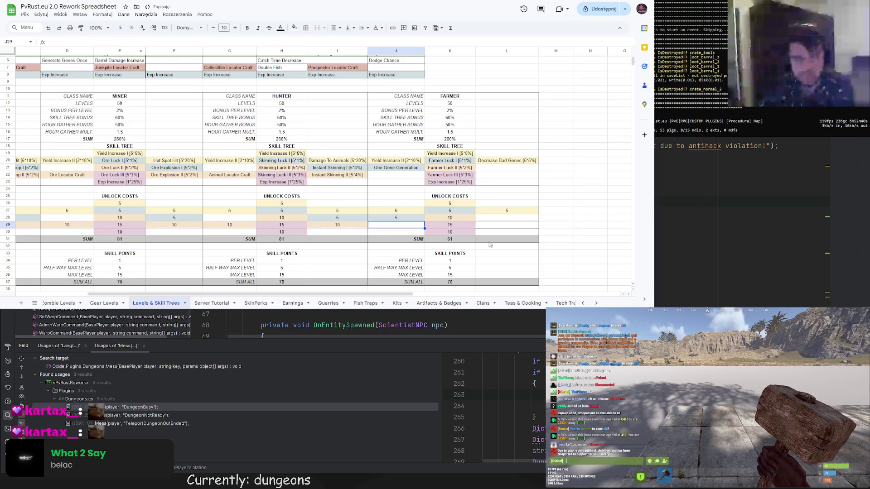
click(593, 233)
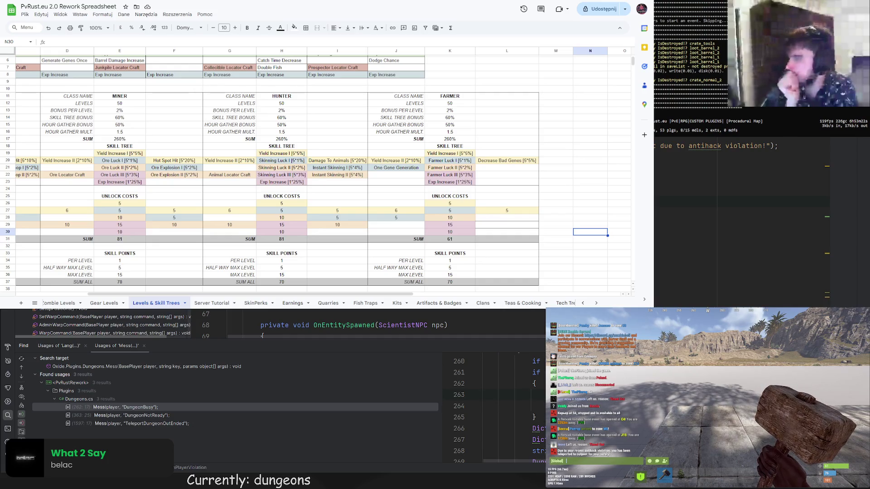
scroll(469, 222, down, 3)
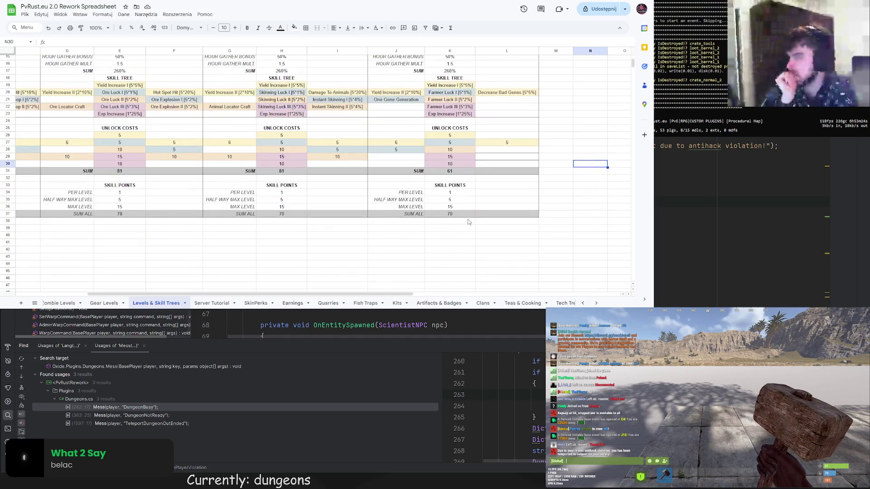
scroll(461, 221, up, 2)
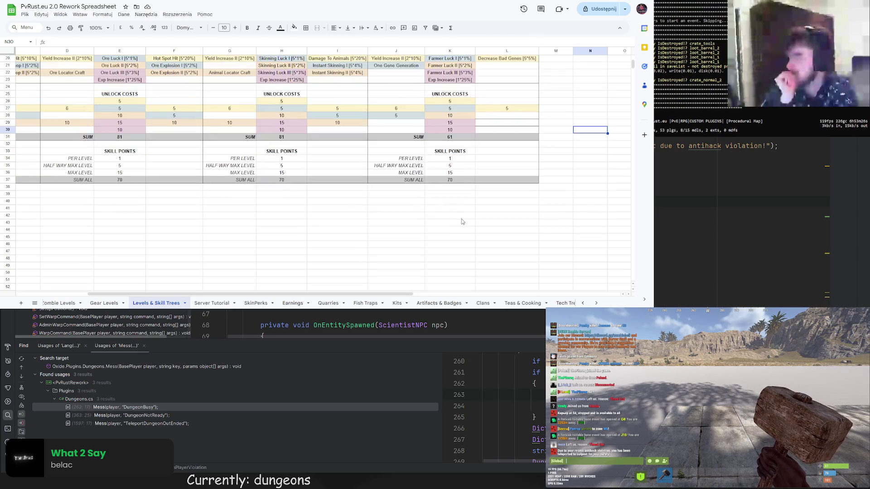
scroll(456, 215, up, 2)
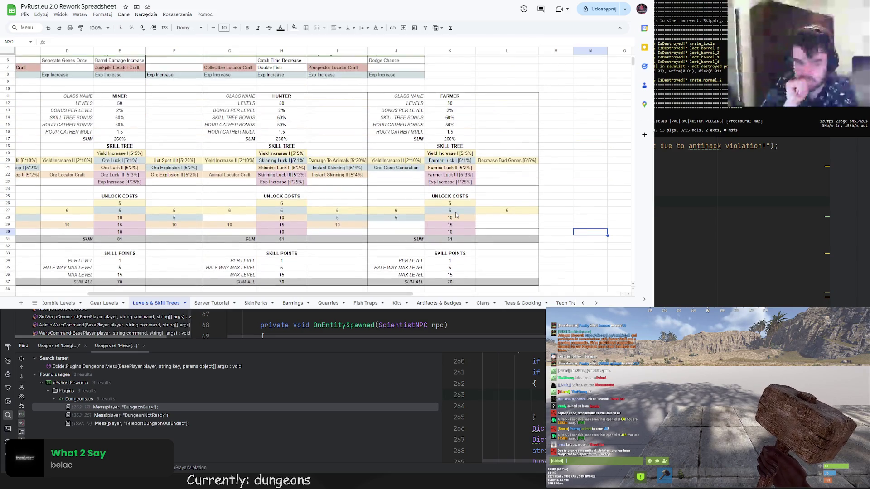
scroll(453, 216, up, 2)
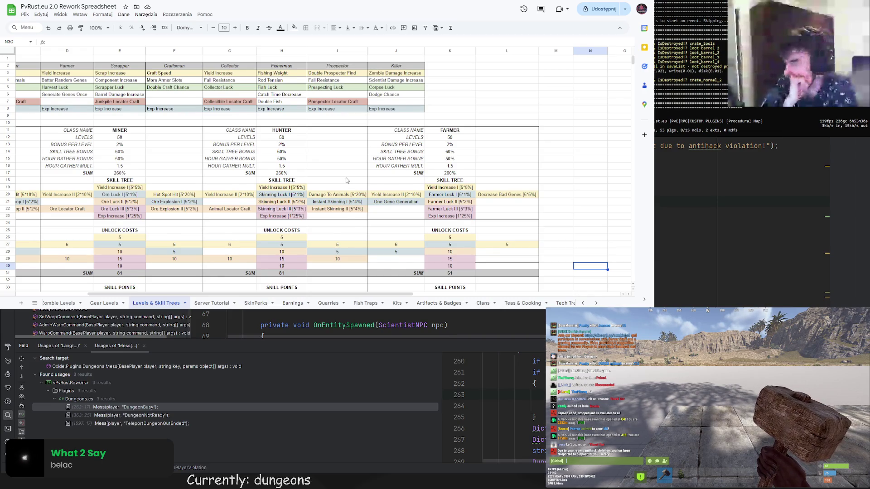
scroll(346, 181, down, 2)
mouse_move(232, 98)
mouse_down()
mouse_move(337, 177)
mouse_move(337, 250)
mouse_up()
Paste the copied Hunter block at M11 and retitle it SCRAPPER in N11
scroll(487, 144, up, 2)
click(555, 96)
key(ctrl+v)
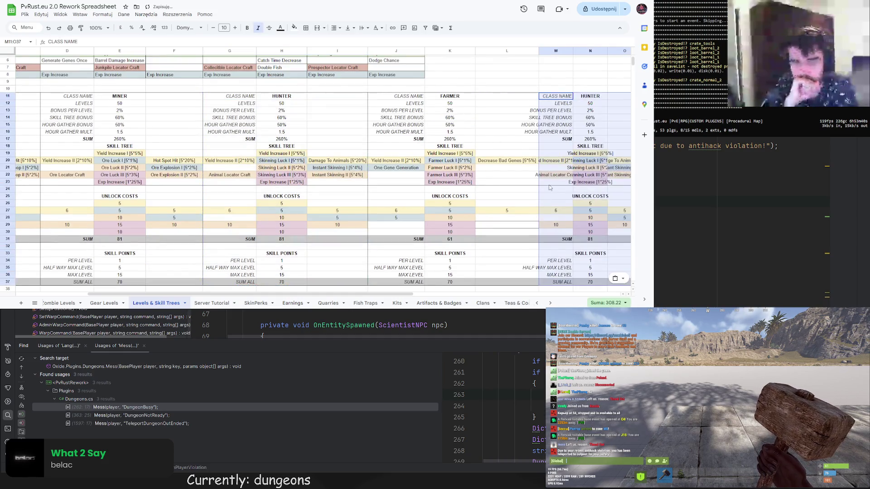
drag(573, 51, 592, 51)
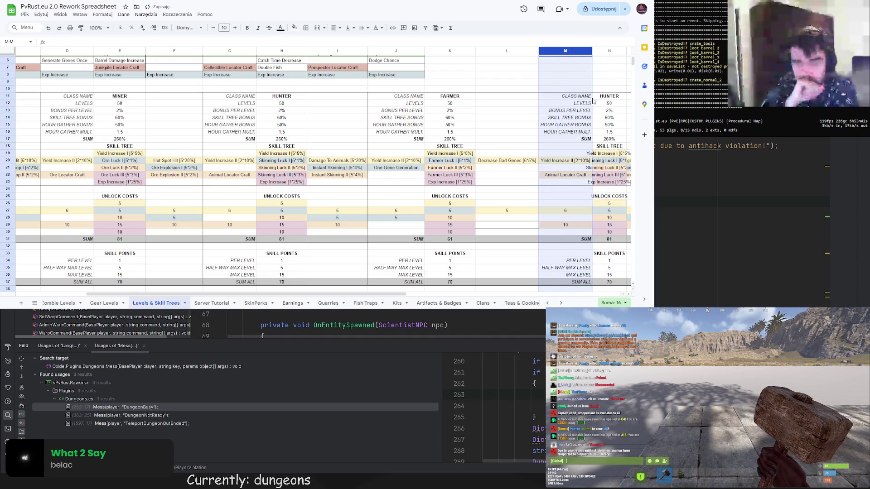
double_click(609, 96)
key(BackSpace)
key(BackSpace)
key(BackSpace)
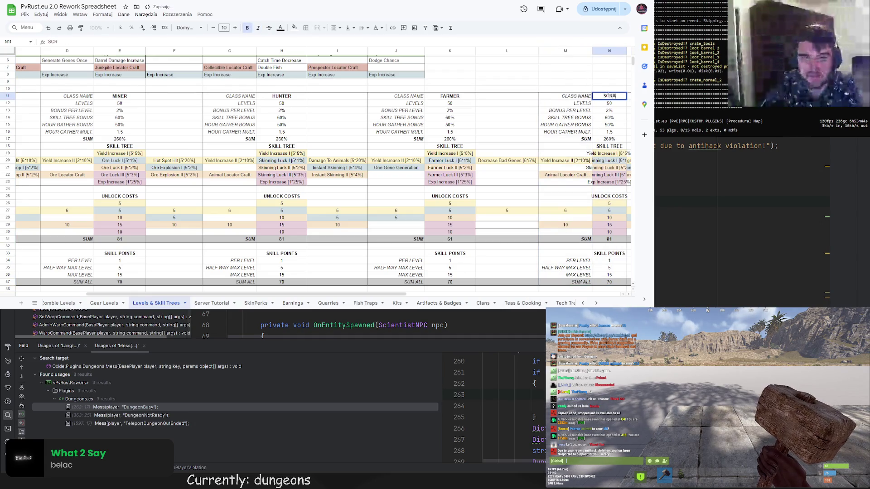
text(SCRAPPER)
key(shift+Return)
Auto-fit columns N and O so every skill name shows
scroll(610, 98, up, 2)
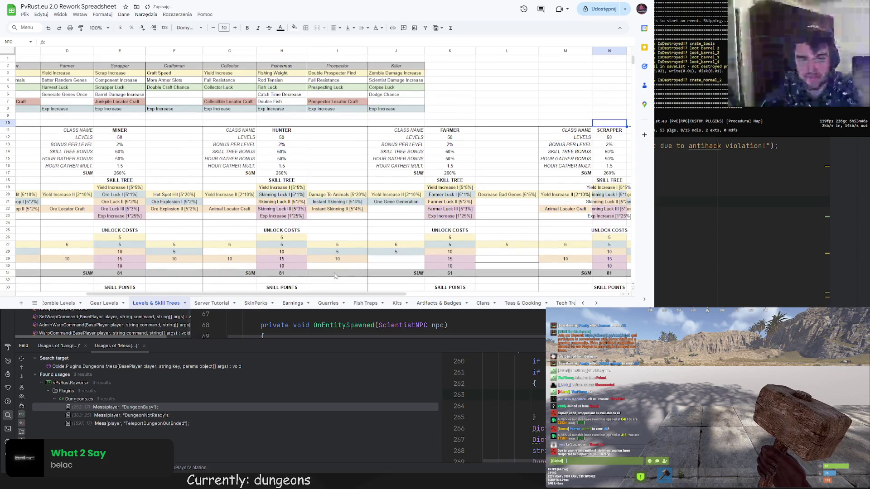
scroll(257, 282, right, 5)
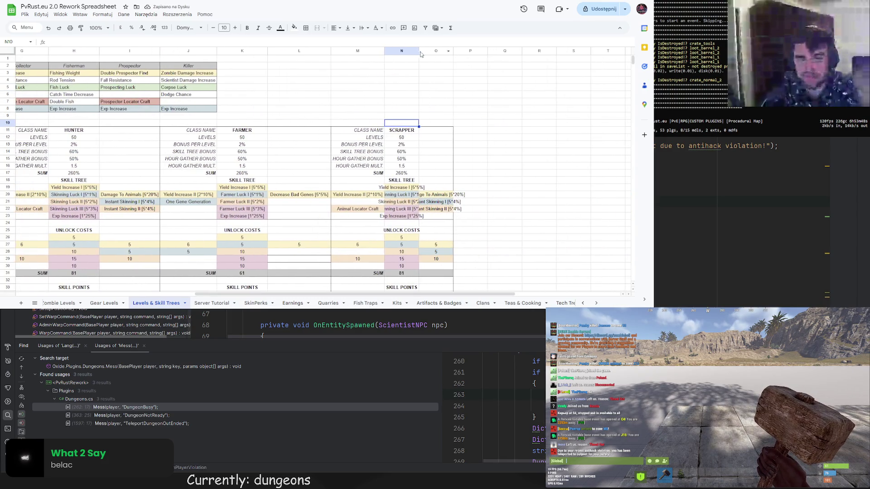
double_click(420, 51)
double_click(469, 51)
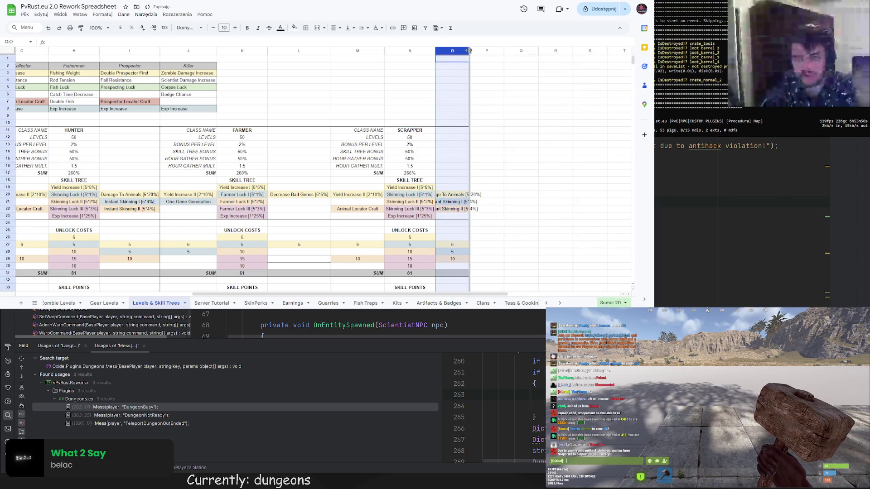
click(448, 152)
scroll(399, 194, down, 7)
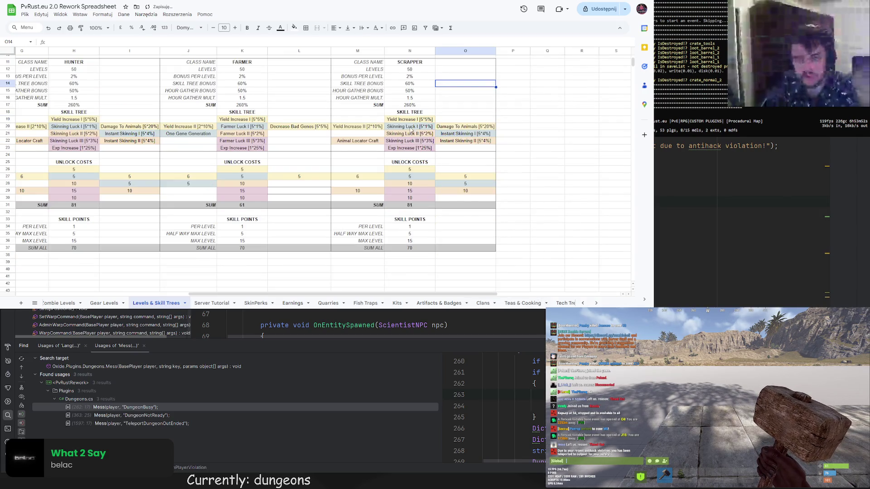
scroll(336, 241, up, 7)
scroll(236, 294, left, 4)
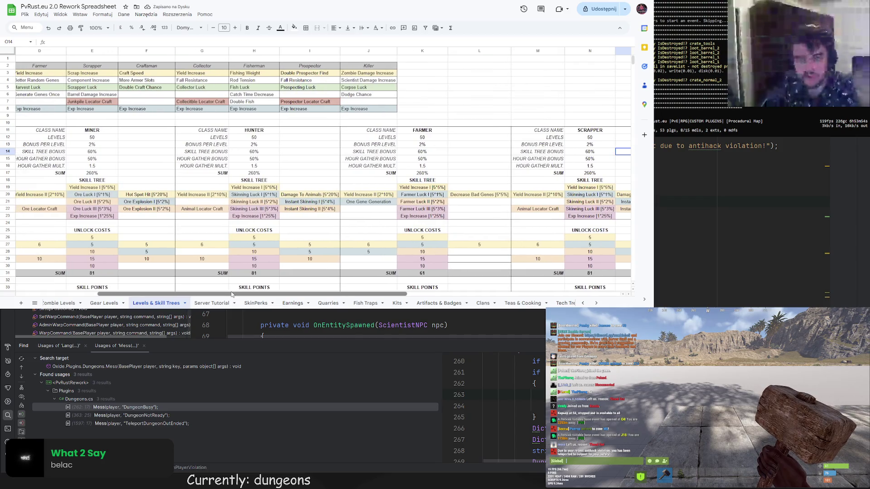
scroll(246, 295, right, 2)
click(529, 187)
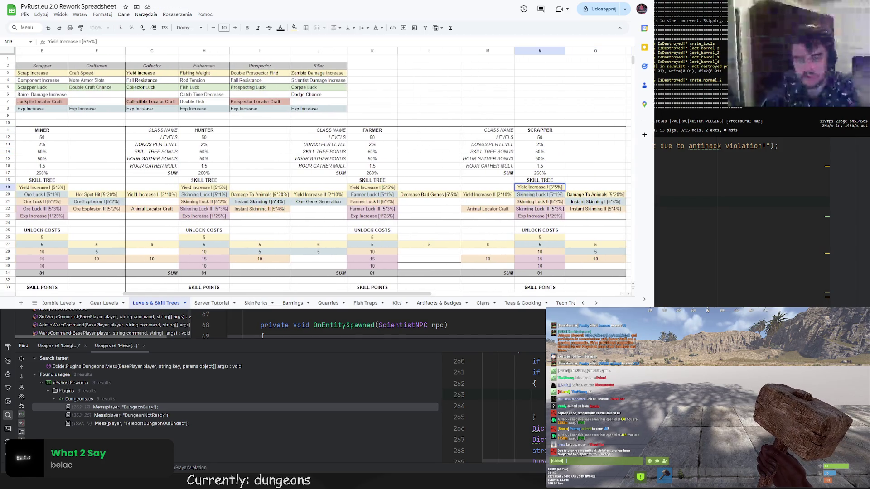
Rename the first Scrapper skill to Scrap Increase I and add Component Increase I in M19
text(Scrap)
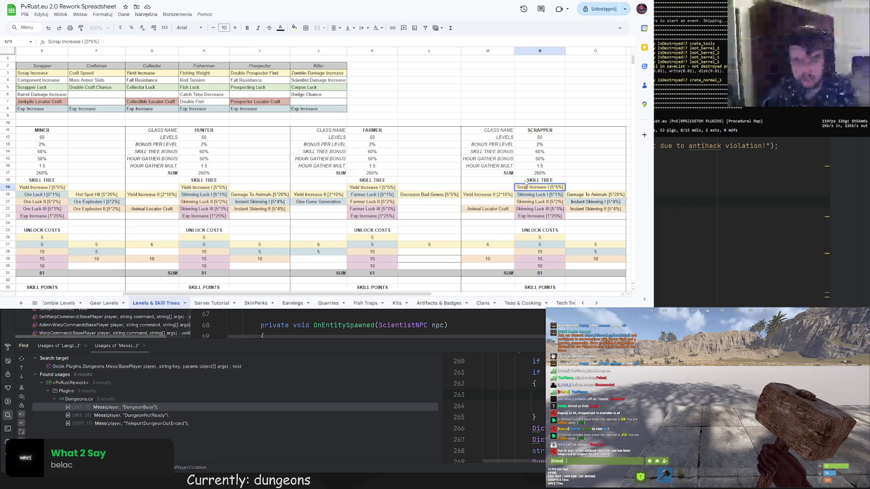
key(Escape)
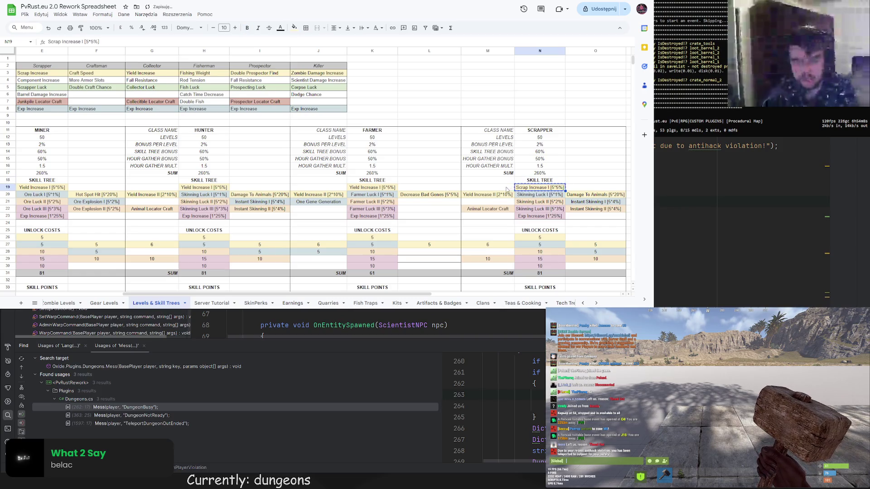
click(501, 190)
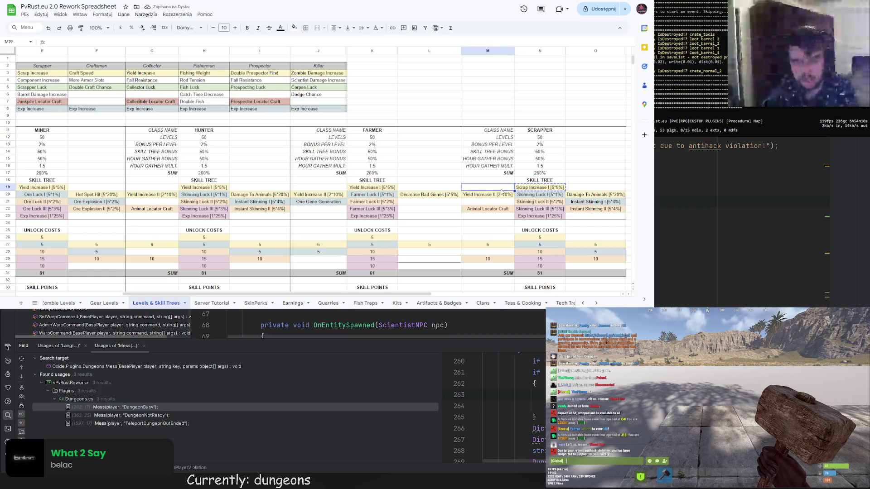
key(ctrl+v)
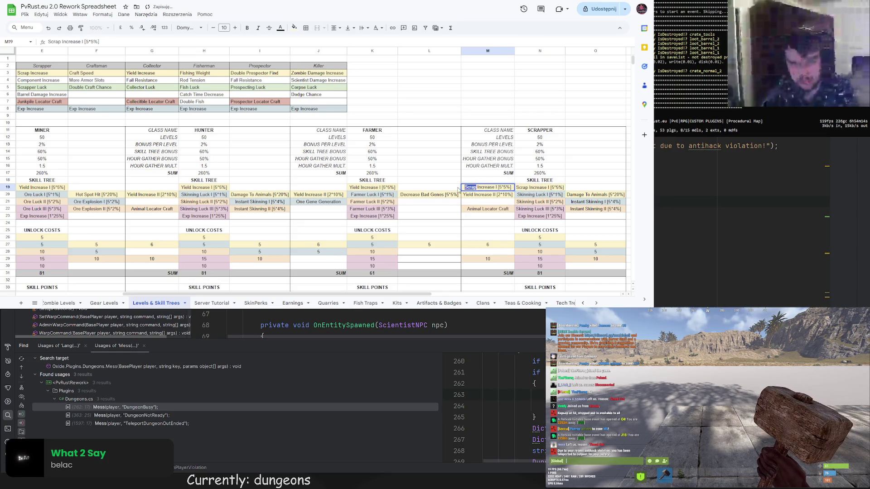
text(Component)
key(Return)
double_click(515, 51)
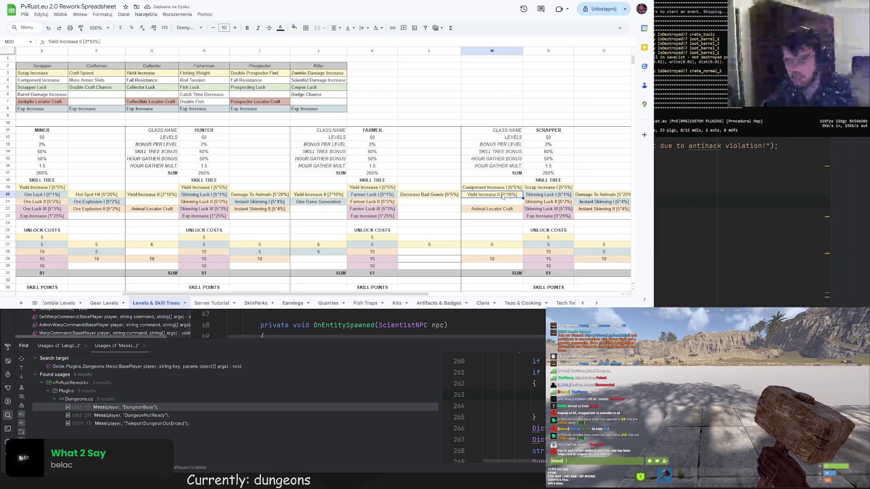
Make M20 Scrap Increase II and O20 Component Increase II, auto-fitting the columns
double_click(472, 194)
text(Scrap)
key(Return)
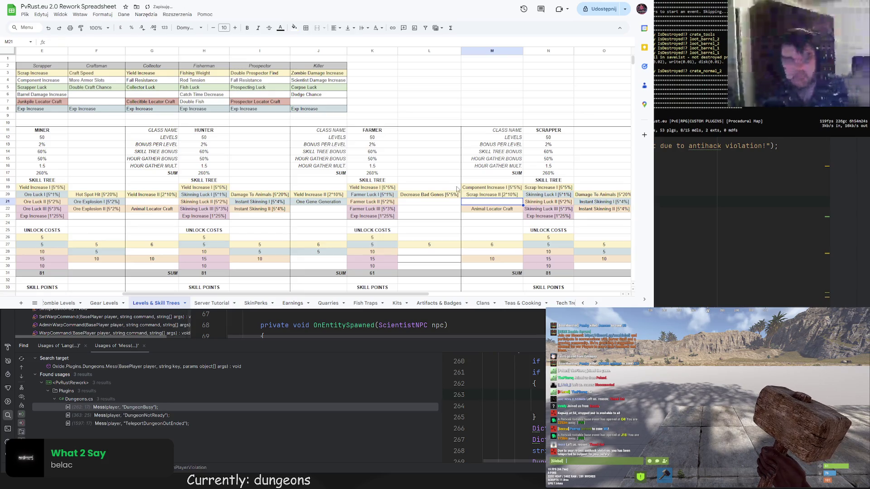
drag(417, 294, 469, 294)
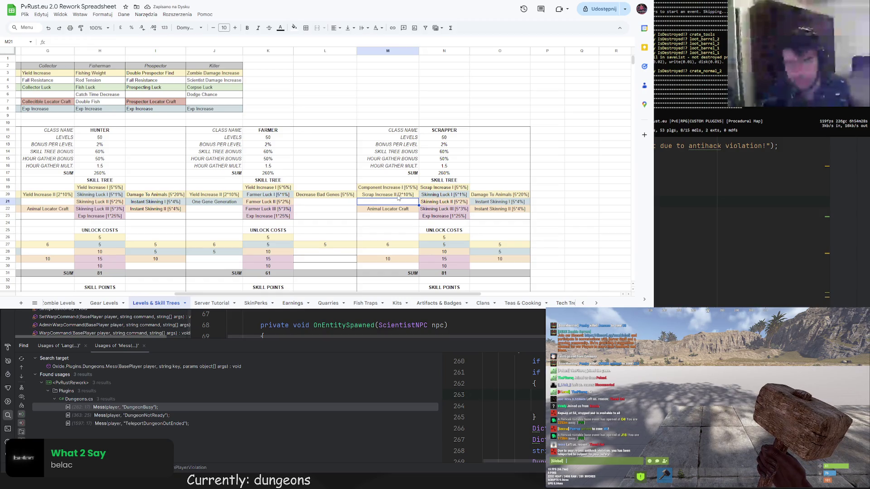
click(398, 195)
key(ctrl+c)
click(492, 194)
key(ctrl+v)
double_click(499, 195)
text(Component)
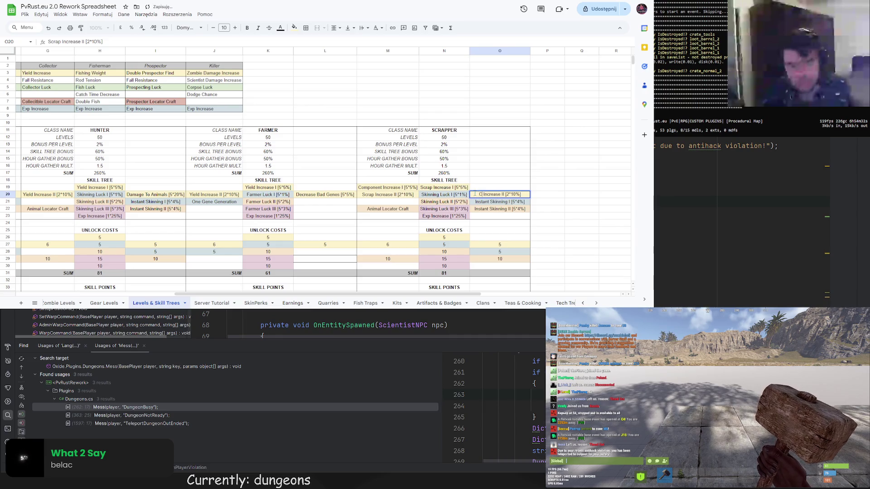
key(Return)
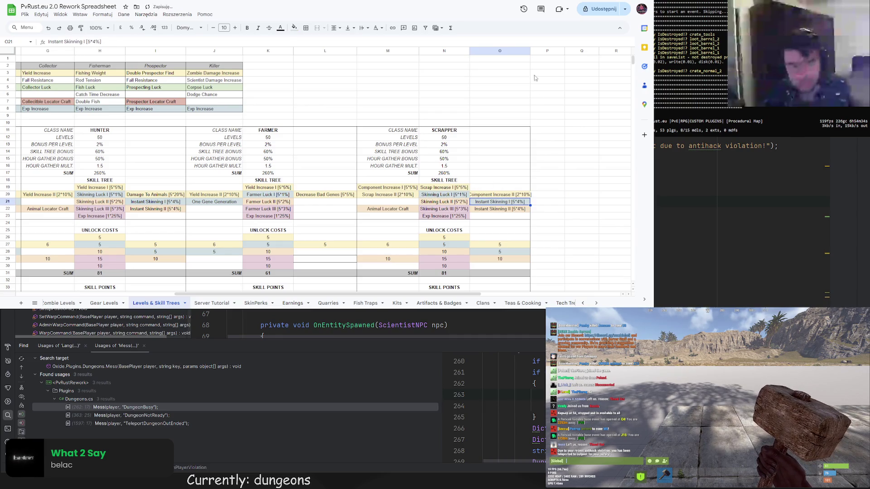
double_click(530, 51)
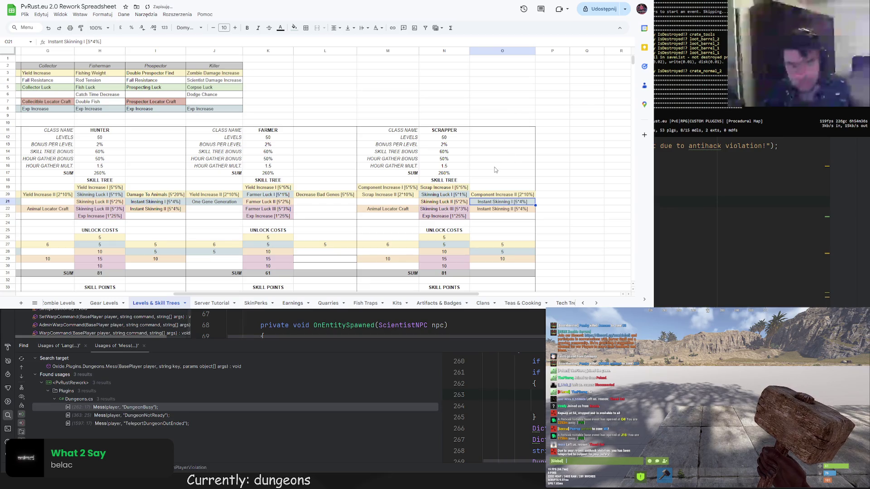
Swap the cells so Component Increase II sits in M20 and Scrap Increase II in O20
click(387, 194)
key(ctrl+c)
click(489, 188)
key(ctrl+v)
click(498, 195)
key(ctrl+x)
click(388, 194)
key(ctrl+v)
click(499, 196)
key(ctrl+v)
key(Up)
key(Up)
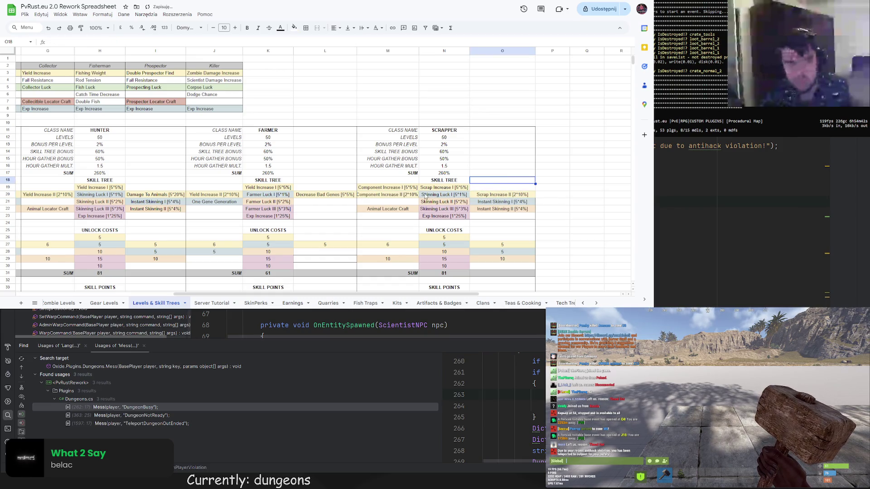
Widen column M slightly and put a border on the Scrap Increase II cell
drag(419, 51, 422, 50)
click(506, 102)
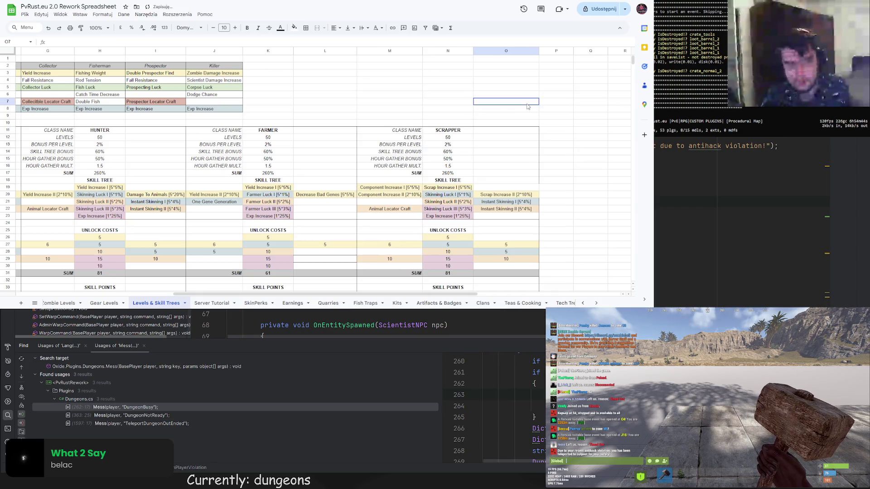
click(526, 195)
key(Up)
key(Up)
key(Up)
key(Right)
key(Right)
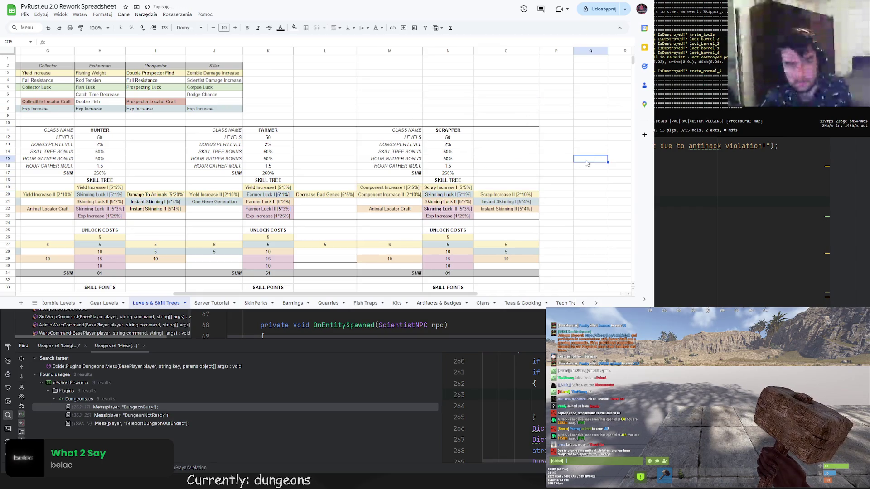
click(526, 195)
key(Up)
key(Up)
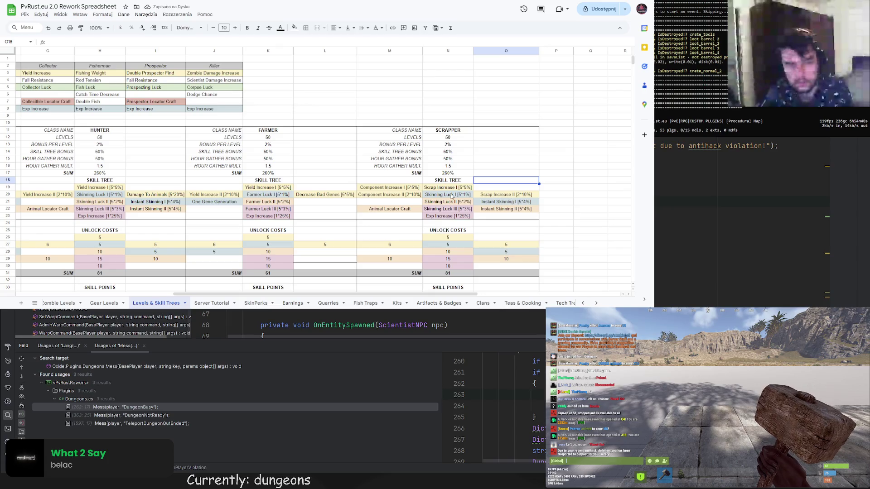
click(511, 197)
click(306, 28)
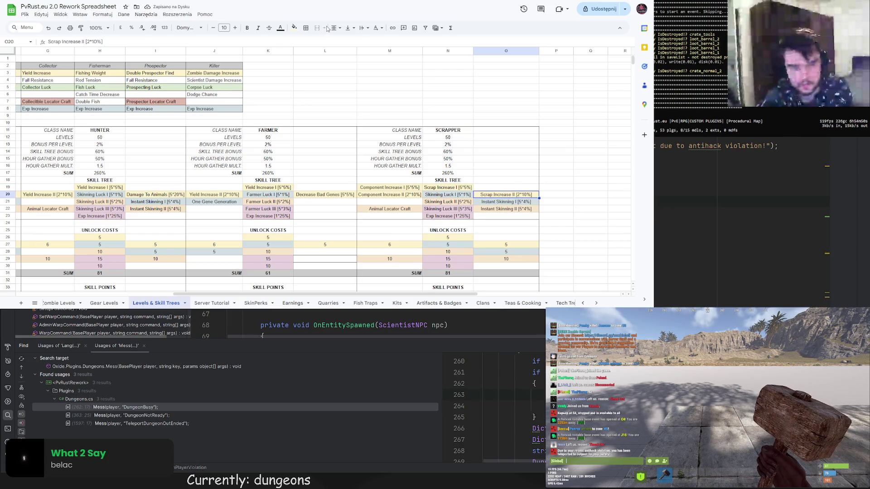
click(333, 54)
click(485, 101)
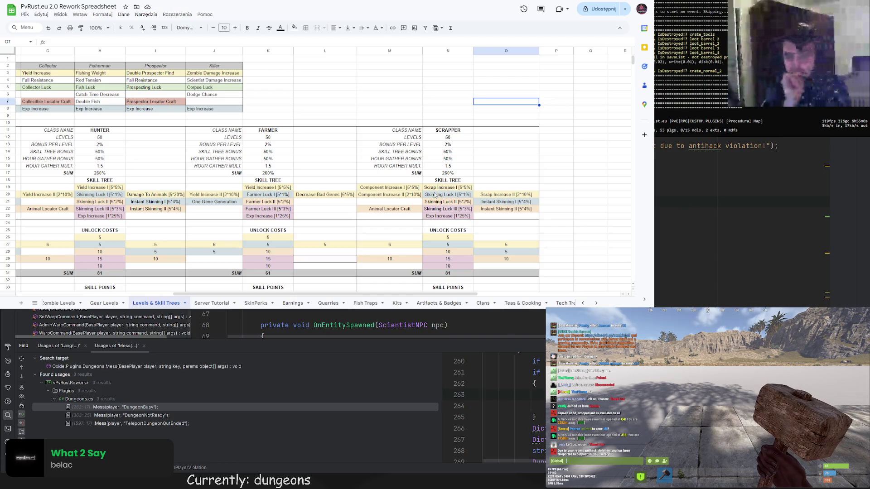
click(432, 196)
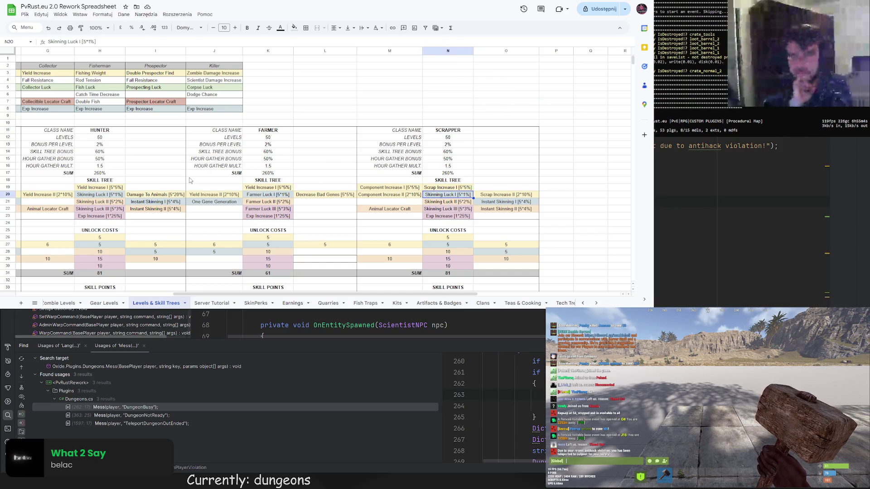
mouse_move(235, 293)
mouse_down()
mouse_move(150, 301)
mouse_move(281, 308)
mouse_up()
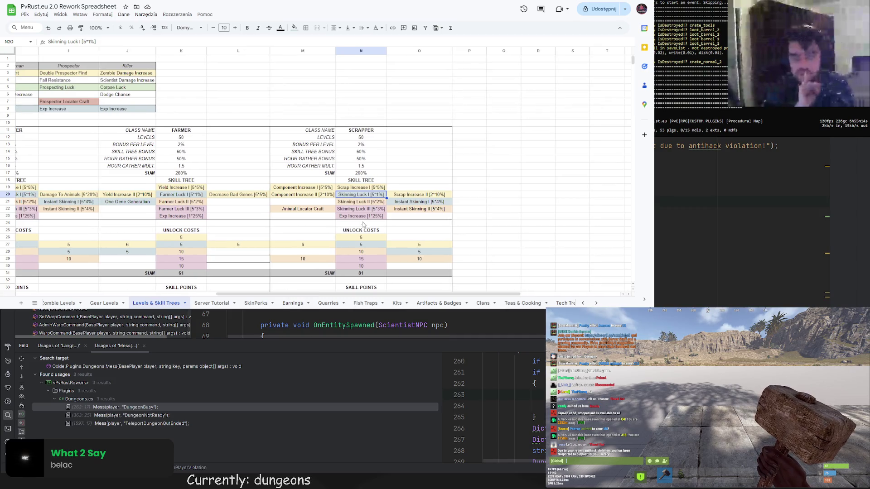
Rename the Instant Skinning I skill in O21 to Barrel Damage Increase
click(402, 204)
key(ctrl+c)
double_click(426, 202)
drag(431, 202, 395, 203)
text(Barrel Damage Increase)
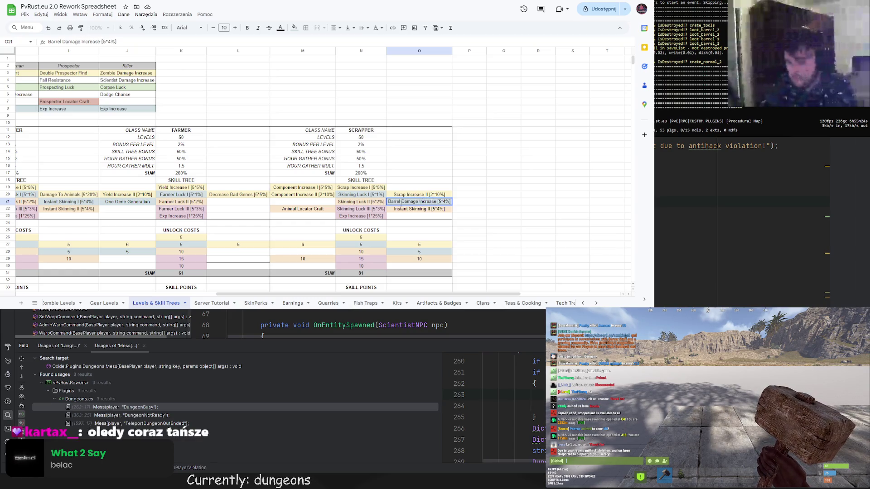
key(Delete)
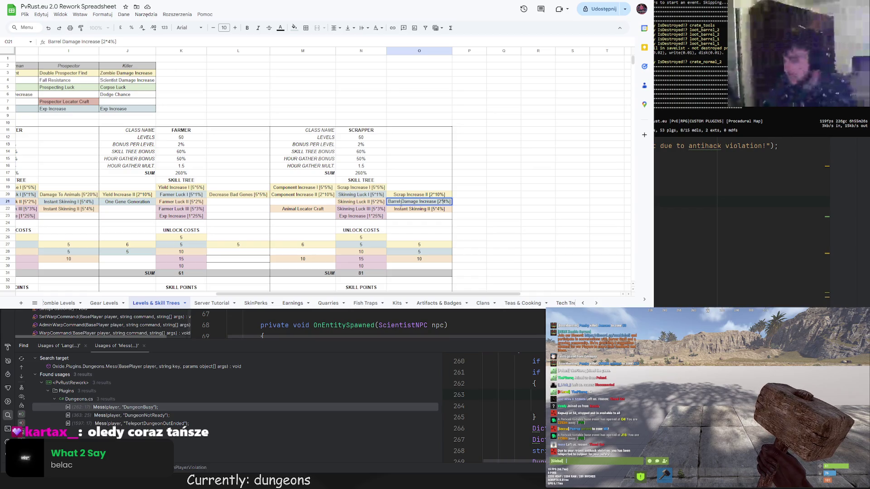
text(5)
key(Return)
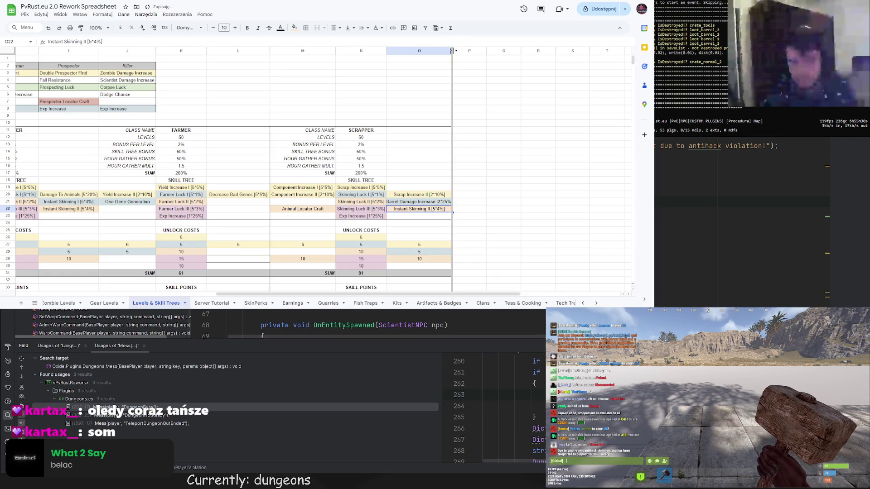
Change the Barrel Damage Increase bracket value to [4*25%]
key(Up)
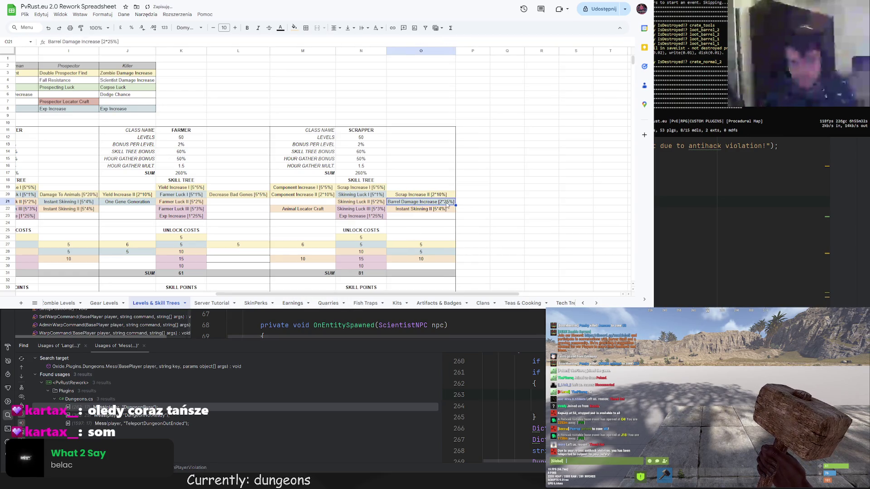
click(111, 41)
double_click(111, 41)
double_click(104, 41)
text(4)
click(410, 184)
drag(356, 295, 185, 284)
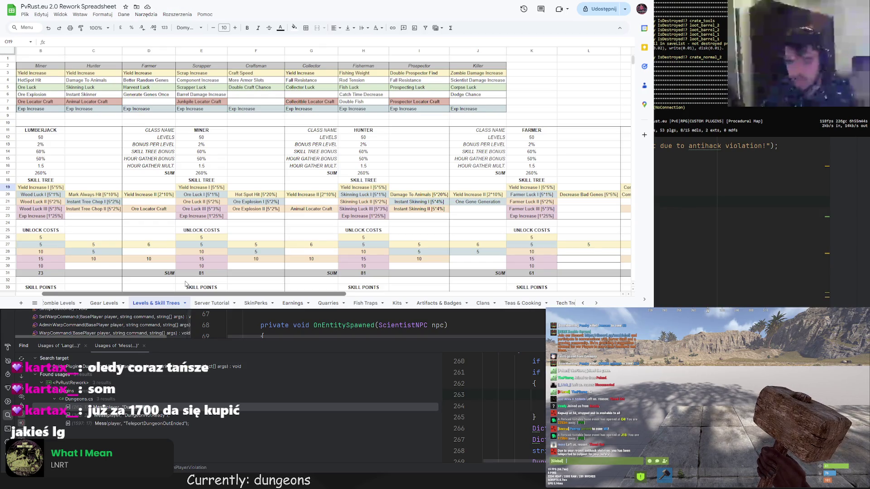
mouse_move(185, 284)
mouse_down()
mouse_move(173, 282)
mouse_move(317, 294)
mouse_move(273, 307)
mouse_up()
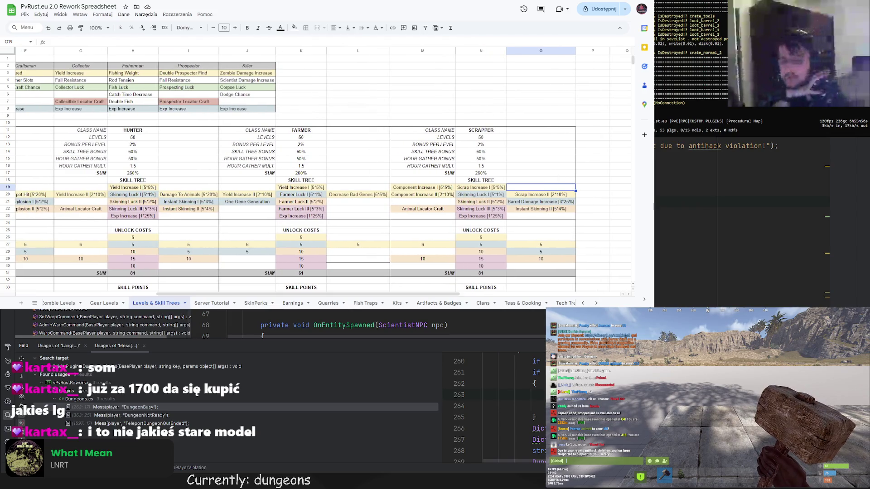
scroll(310, 285, right, 3)
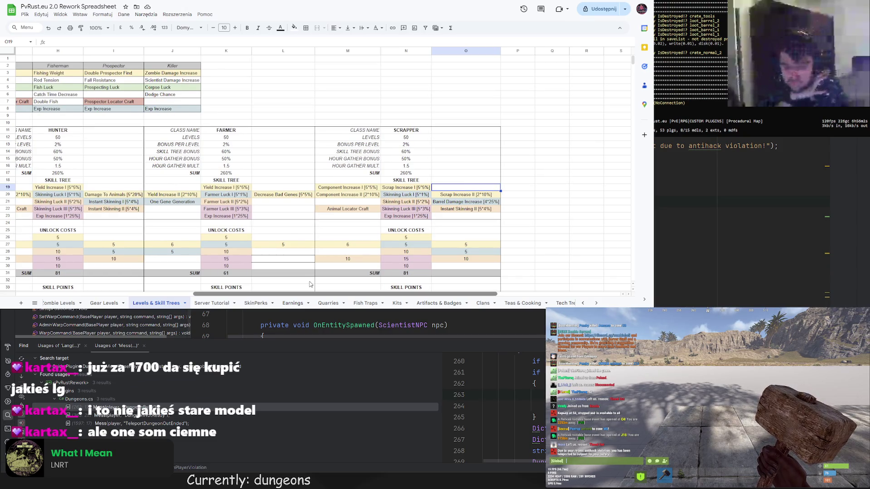
scroll(310, 285, left, 3)
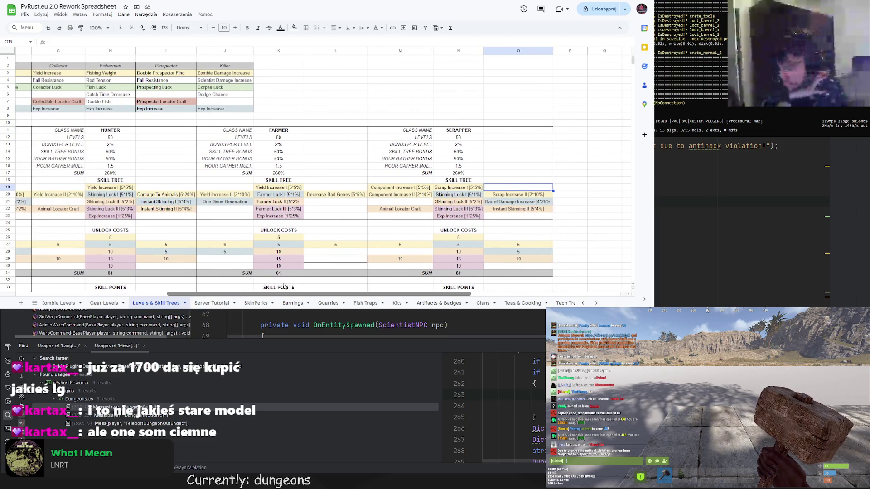
scroll(284, 286, left, 5)
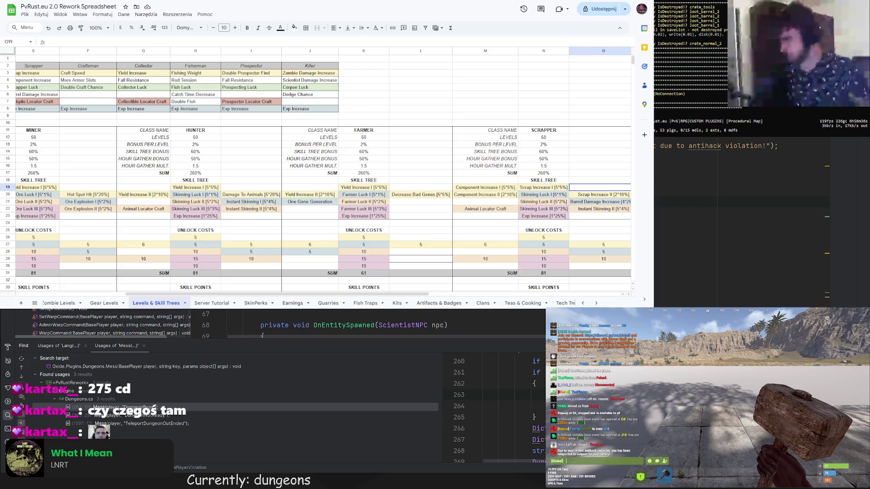
key(ctrl+t)
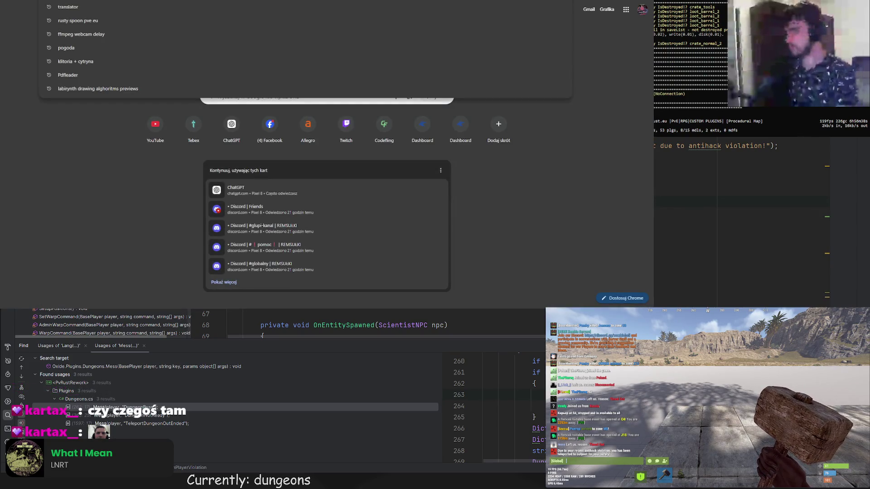
text(telefon jaka matryca)
key(Return)
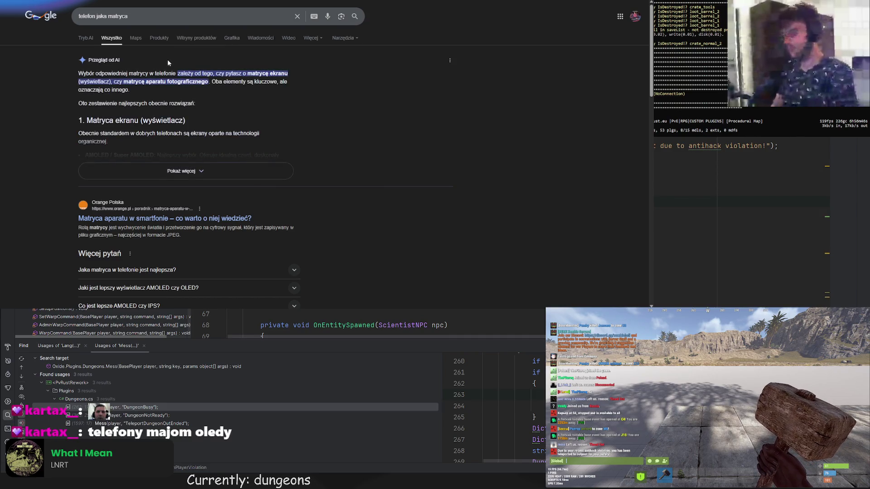
click(170, 171)
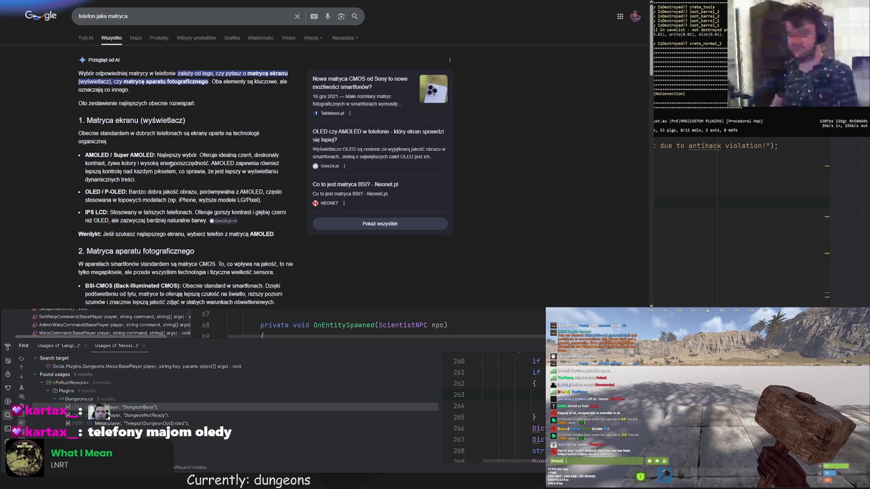
mouse_move(211, 164)
mouse_down()
mouse_move(247, 163)
mouse_move(234, 163)
mouse_up()
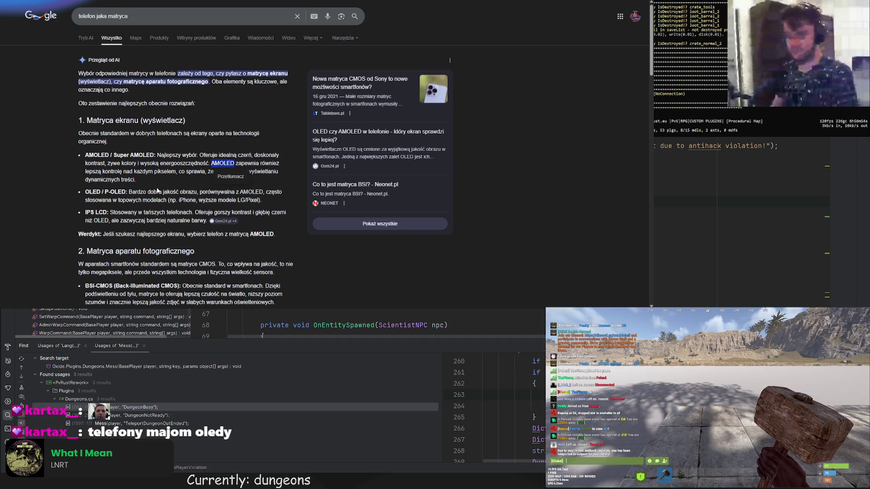
scroll(160, 194, down, 2)
scroll(161, 179, up, 2)
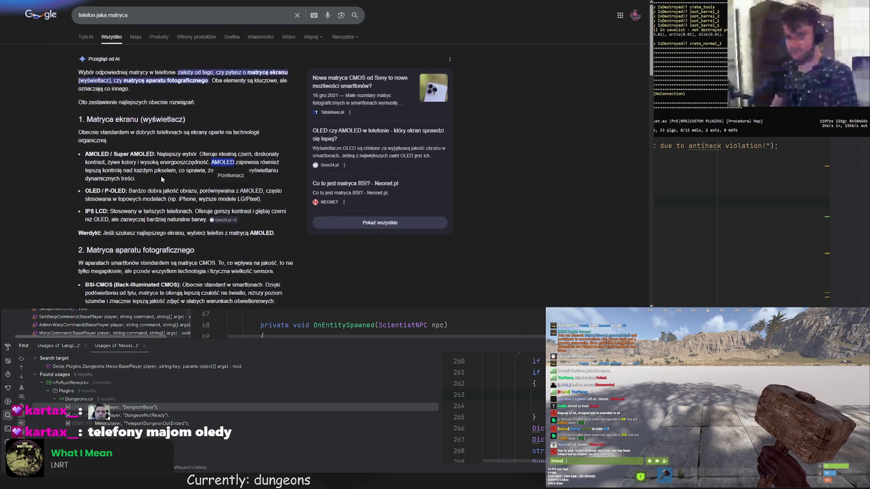
key(ctrl+Tab)
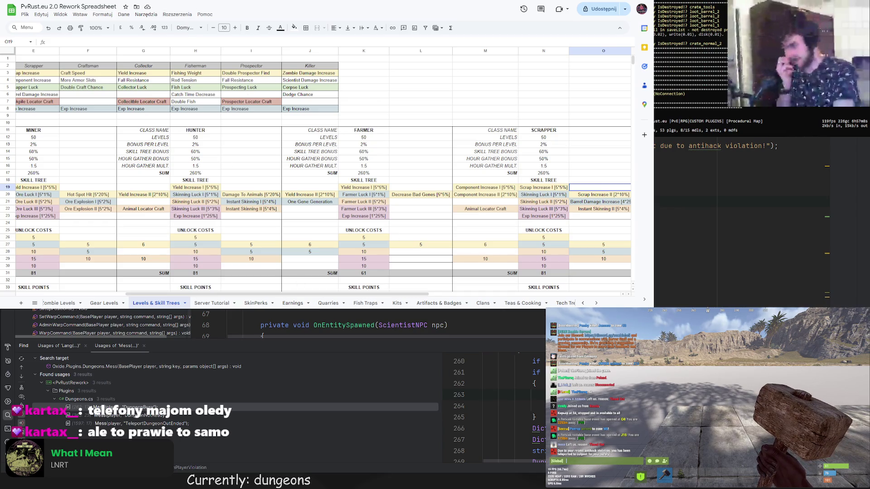
Search Google for 'samsung telefon' and open the Media Expert Samsung smartphones listing
key(ctrl+t)
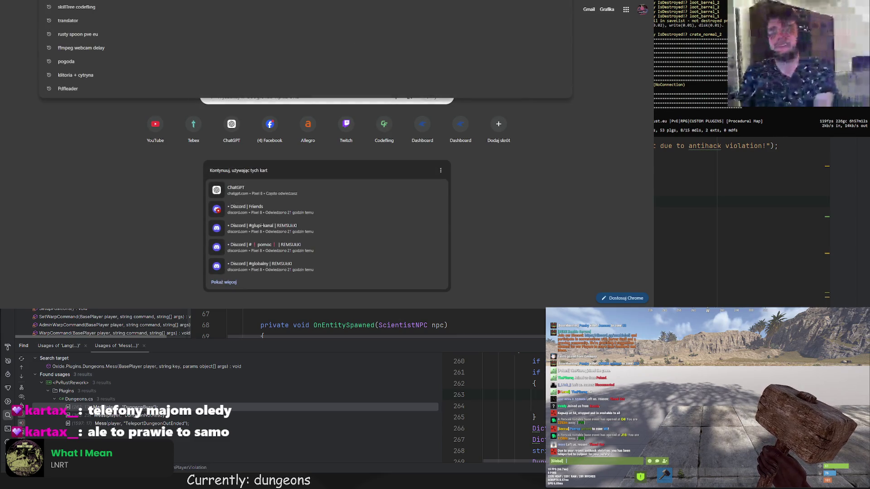
text(samsung)
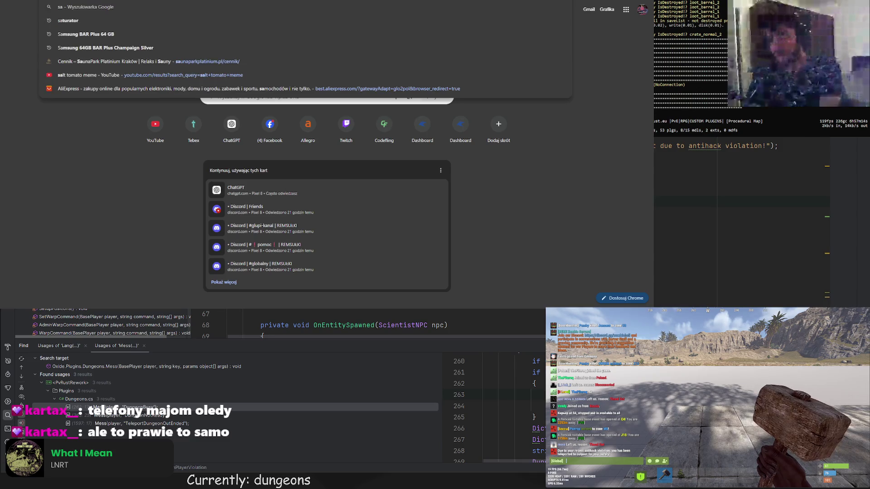
key(Escape)
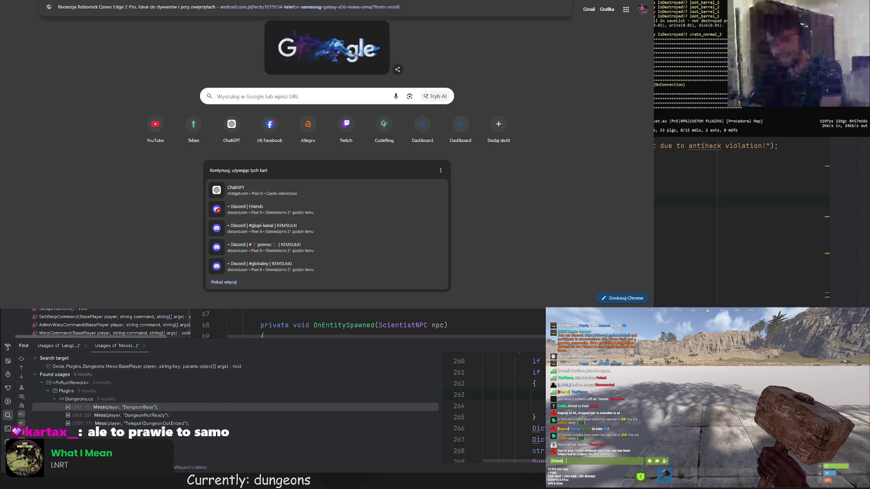
text(telefon)
key(Return)
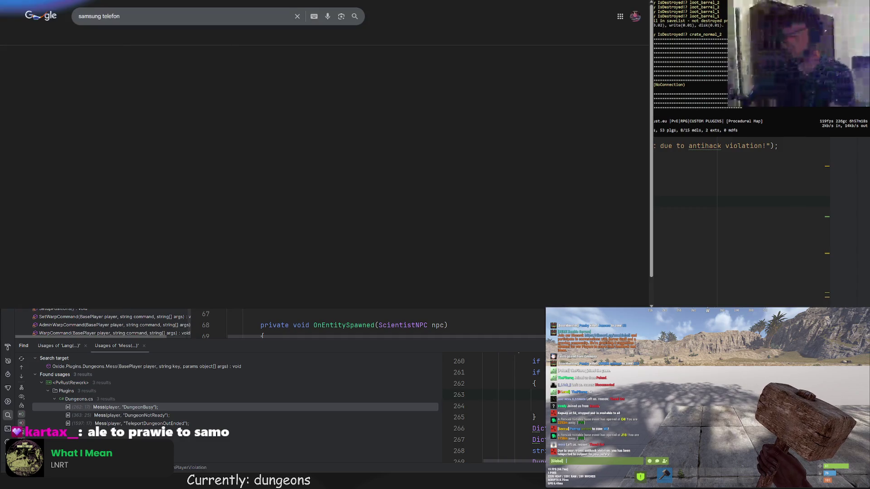
scroll(143, 164, down, 4)
scroll(143, 164, down, 4)
click(145, 62)
Keep 30 products per page and sort the phones by price, cheapest first ('Cena - rosnąco')
scroll(371, 142, down, 1)
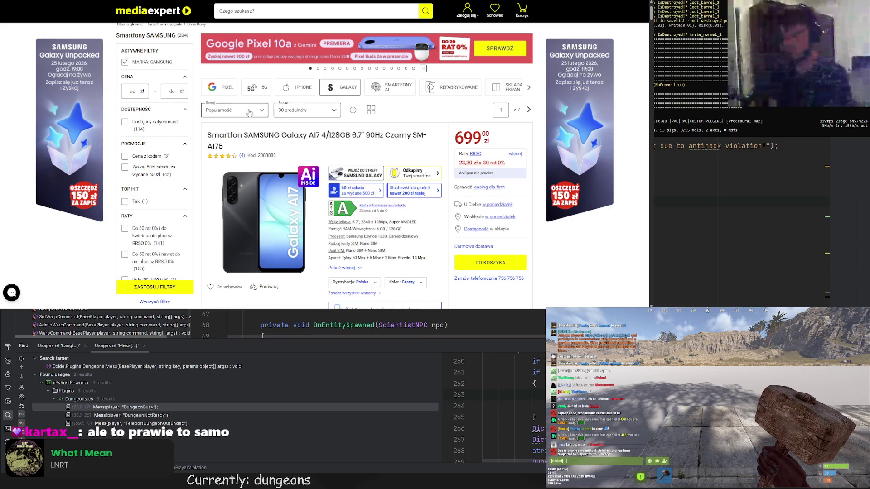
click(304, 116)
click(305, 117)
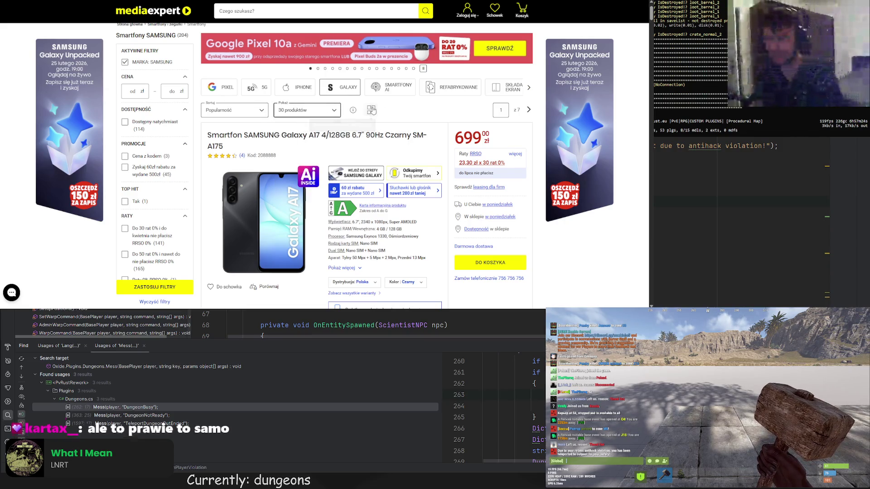
scroll(207, 138, up, 1)
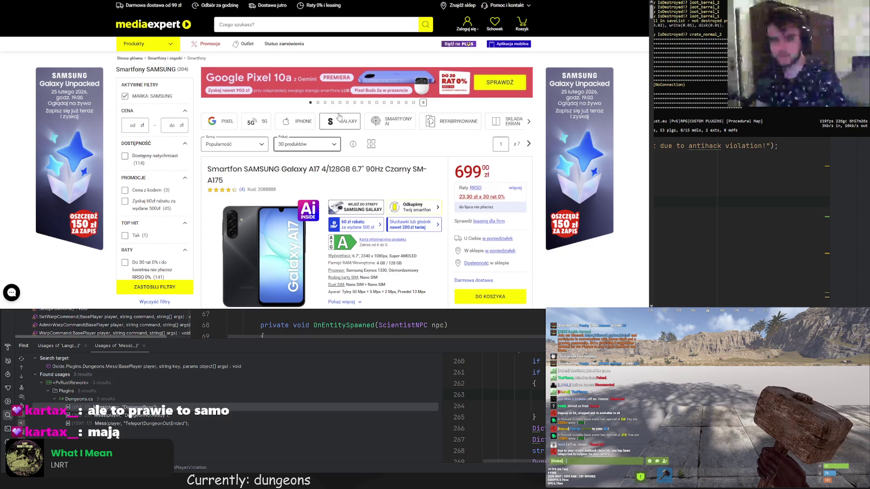
click(230, 144)
click(228, 212)
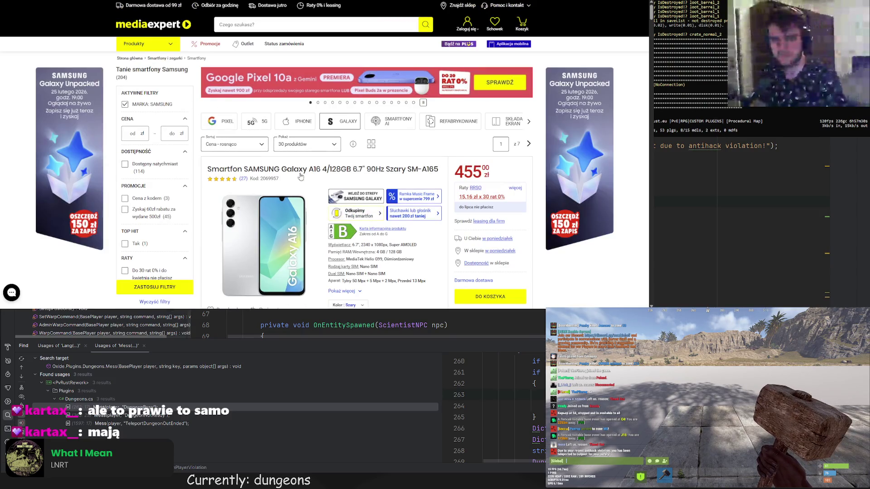
Expand the Galaxy A16's specifications, select its 2340 x 1080px resolution, then return to the spreadsheet
scroll(266, 146, down, 1)
scroll(265, 146, down, 1)
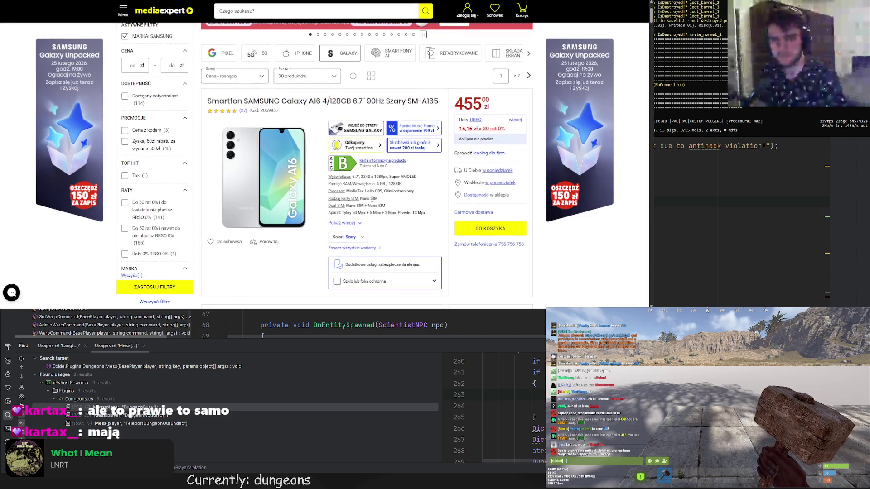
click(356, 224)
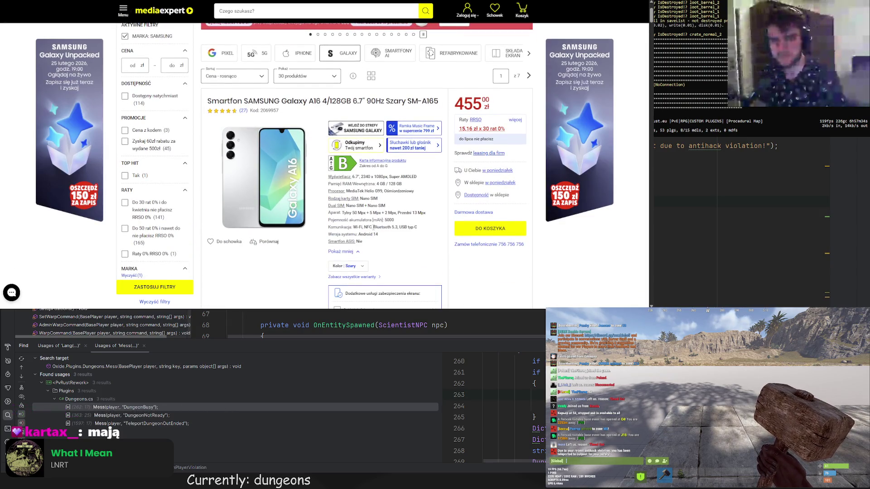
scroll(378, 242, up, 1)
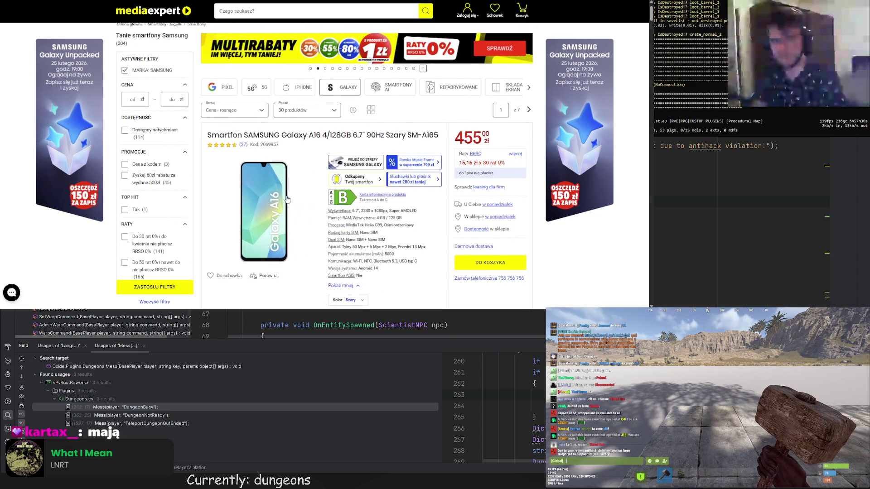
scroll(422, 139, down, 1)
drag(417, 177, 399, 177)
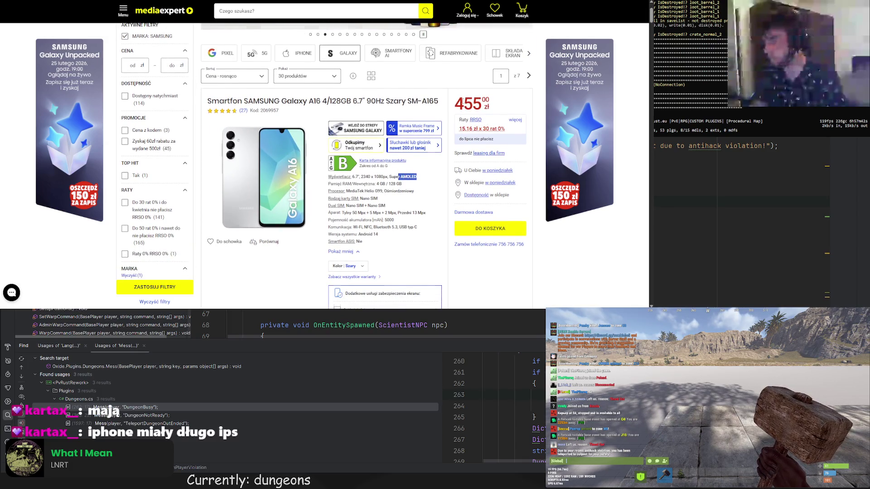
scroll(451, 111, down, 1)
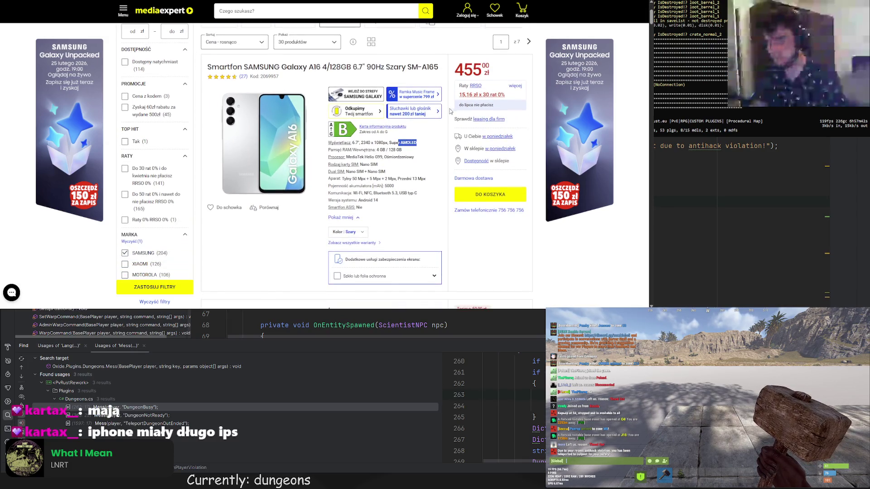
double_click(365, 143)
drag(371, 143, 386, 143)
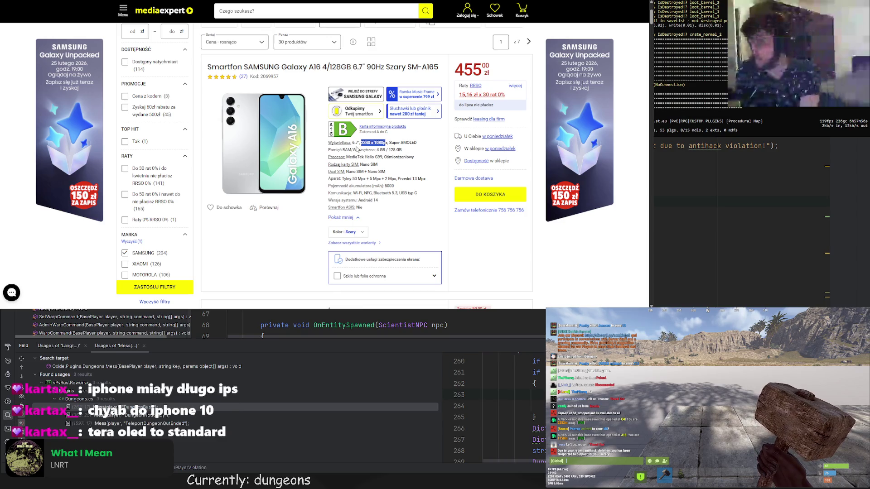
mouse_move(361, 143)
mouse_down()
mouse_move(367, 150)
mouse_move(388, 144)
mouse_up()
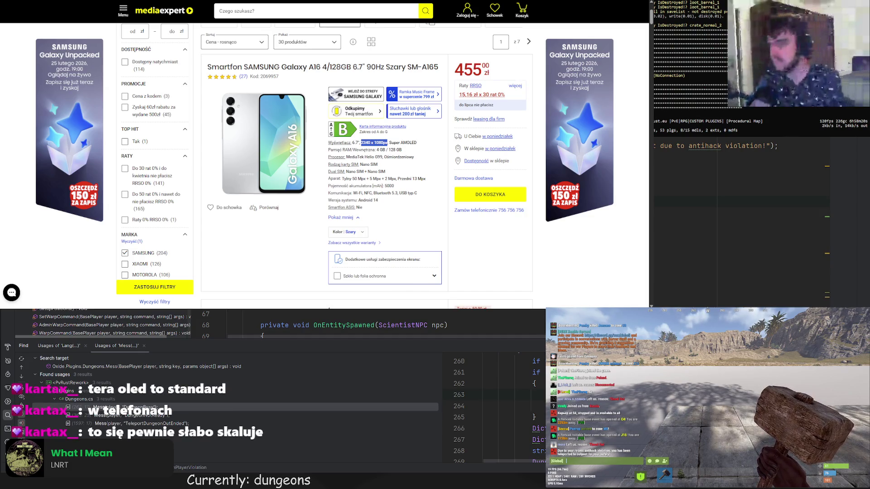
key(ctrl+Tab)
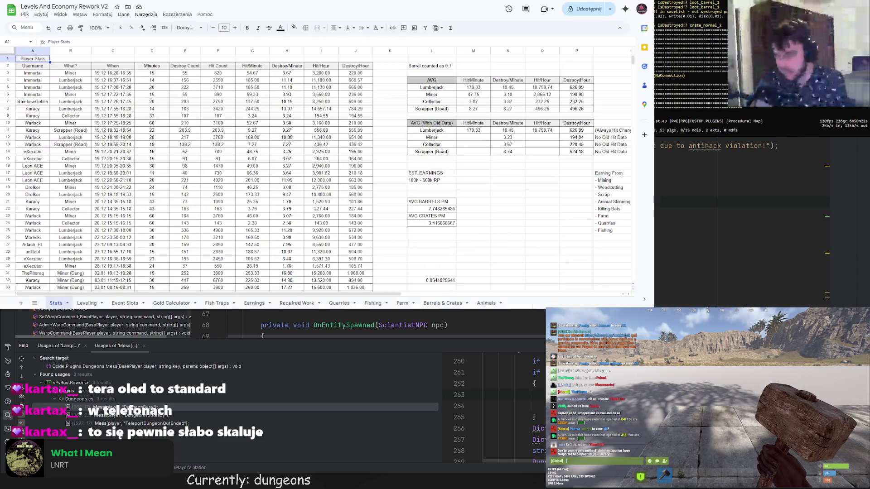
Scroll sideways across the Farmer and Scrapper blocks in PvRust.eu 2.0, then return to the Galaxy A16 page
key(ctrl+Tab)
scroll(291, 185, right, 3)
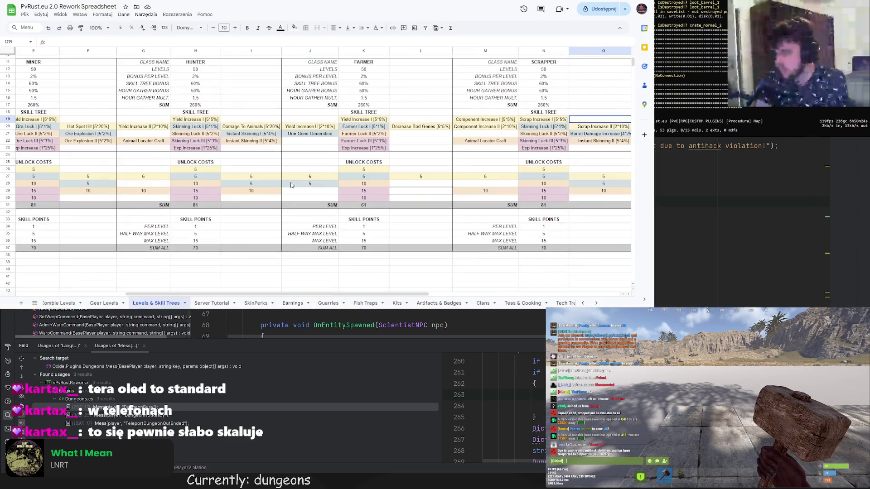
scroll(271, 286, right, 5)
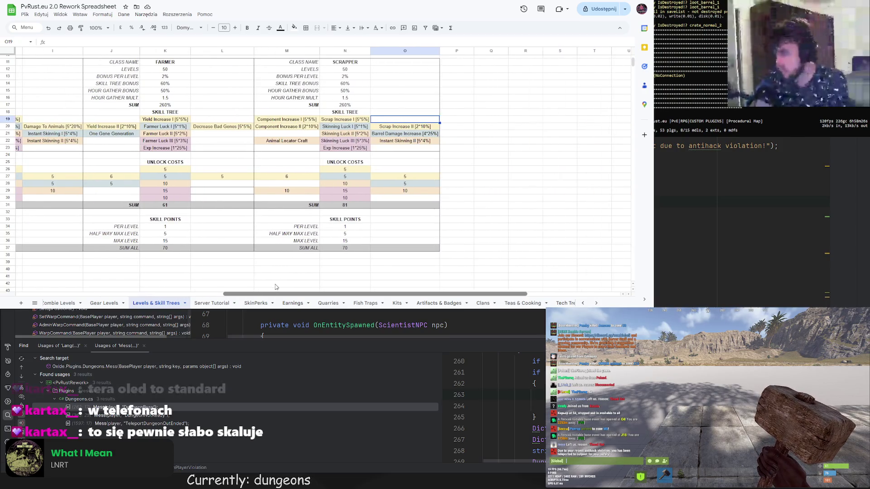
scroll(271, 287, left, 2)
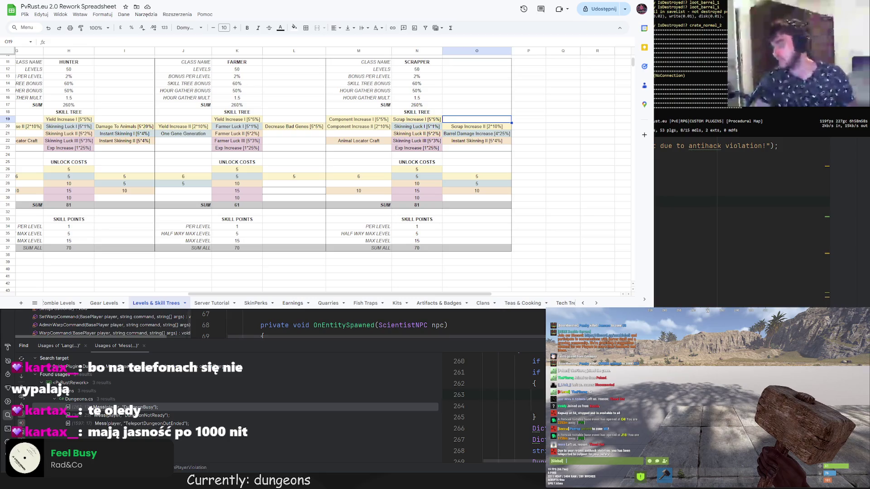
key(ctrl+Tab)
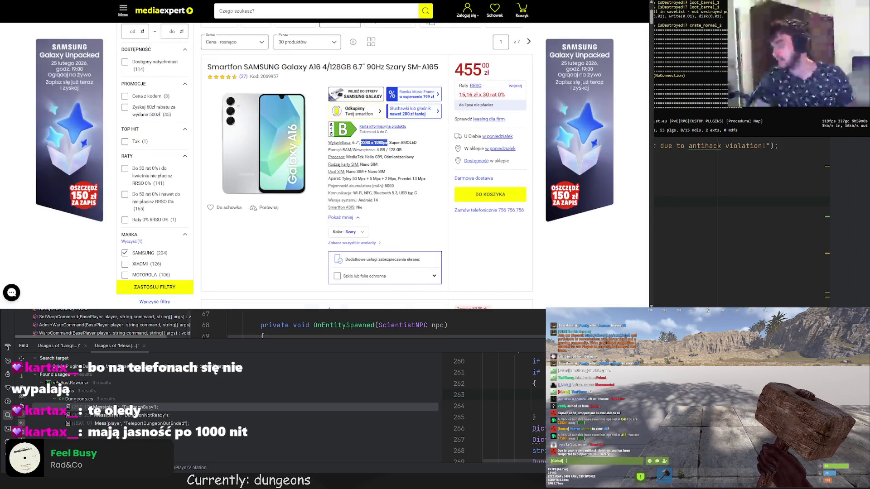
Search Google for 'pixel 8 brightness' and highlight the 2,000 nits peak figure
key(ctrl+t)
text(p)
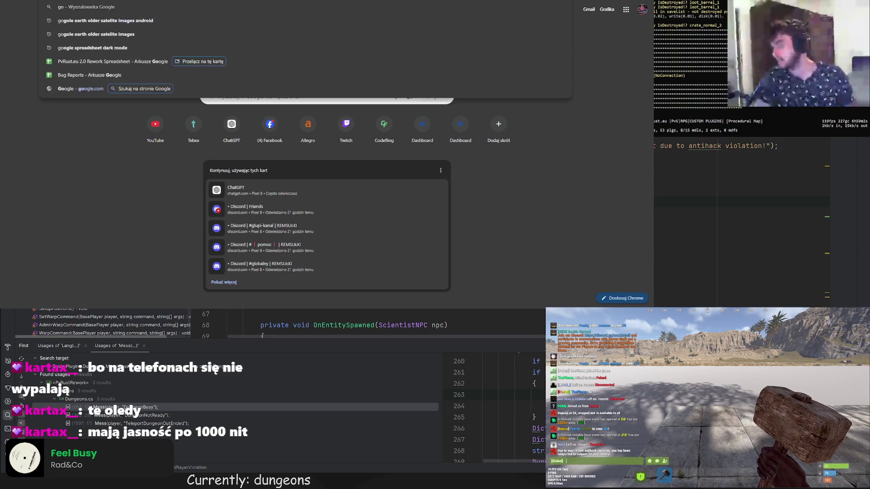
text(ixel 8)
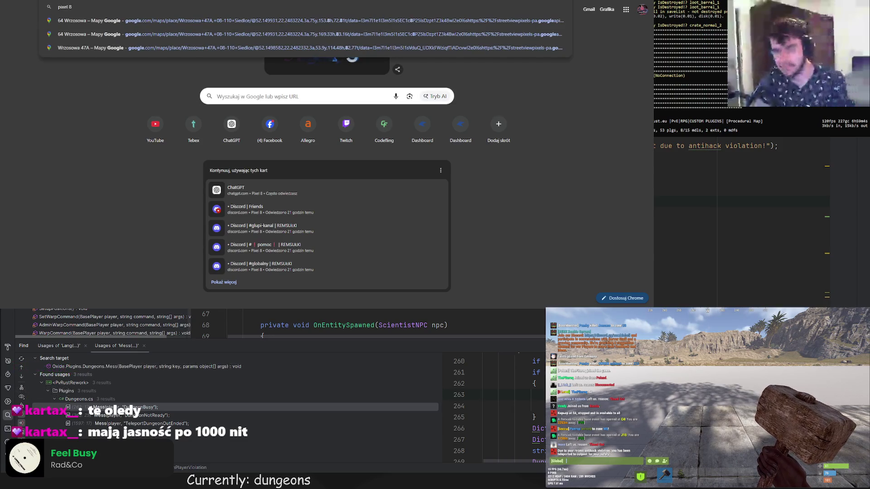
text( br)
key(BackSpace)
key(BackSpace)
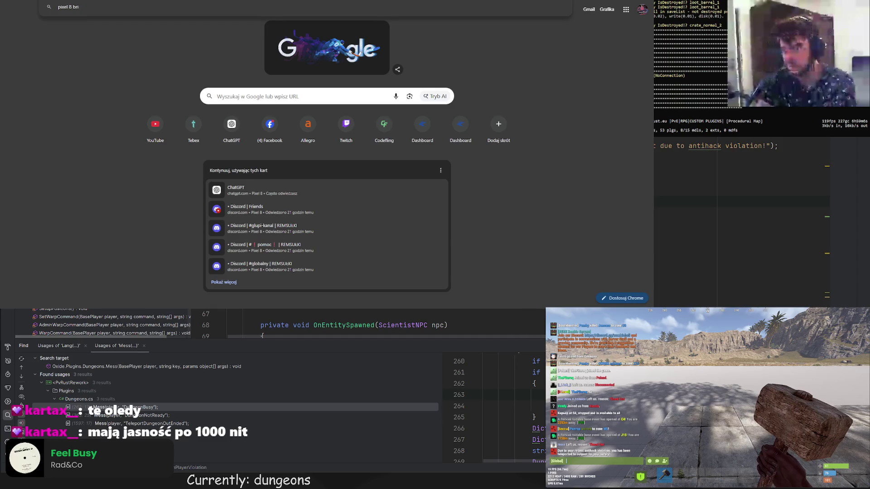
text(ghtness)
key(Return)
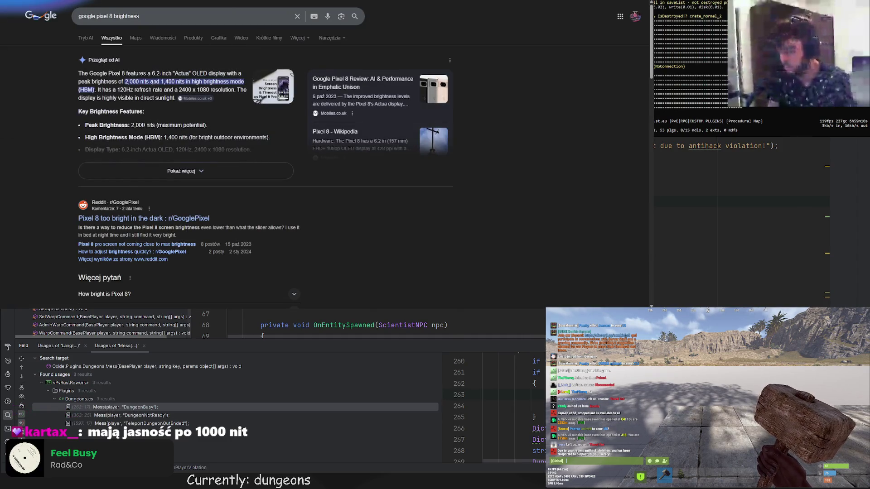
drag(125, 83, 140, 82)
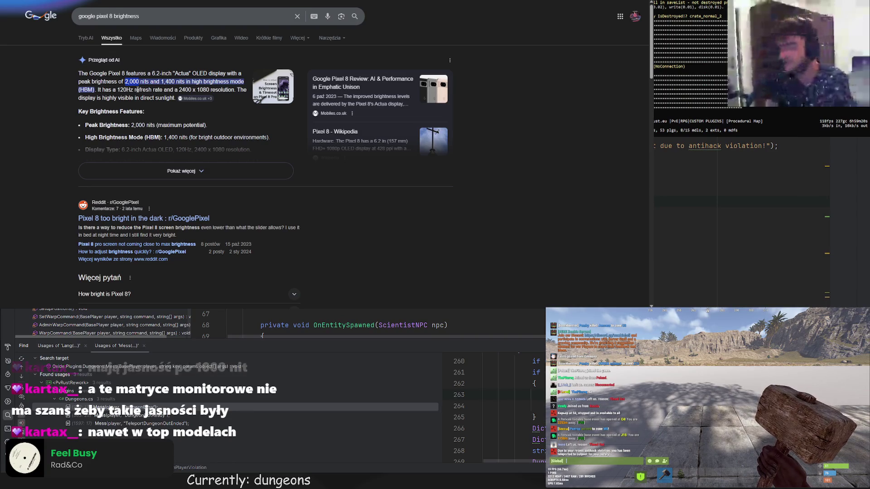
View the shopping and image results, then go back to the Levels And Economy Rework V2 sheet
scroll(138, 90, down, 1)
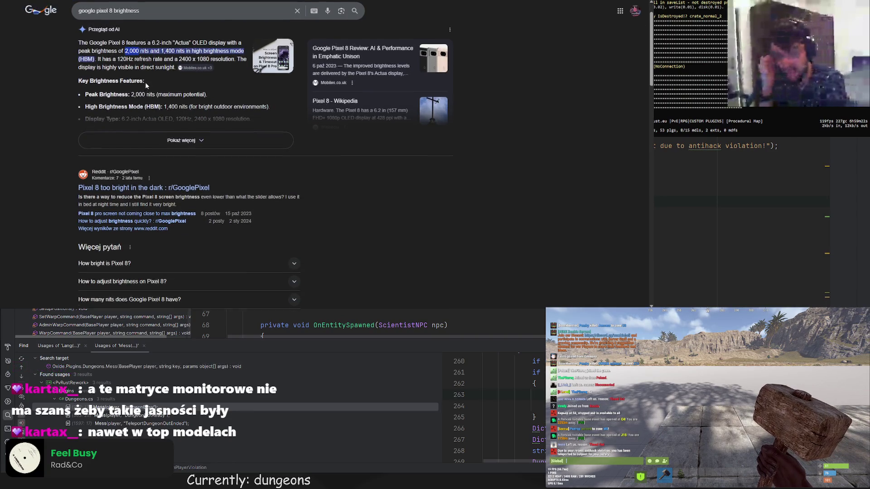
scroll(158, 75, up, 1)
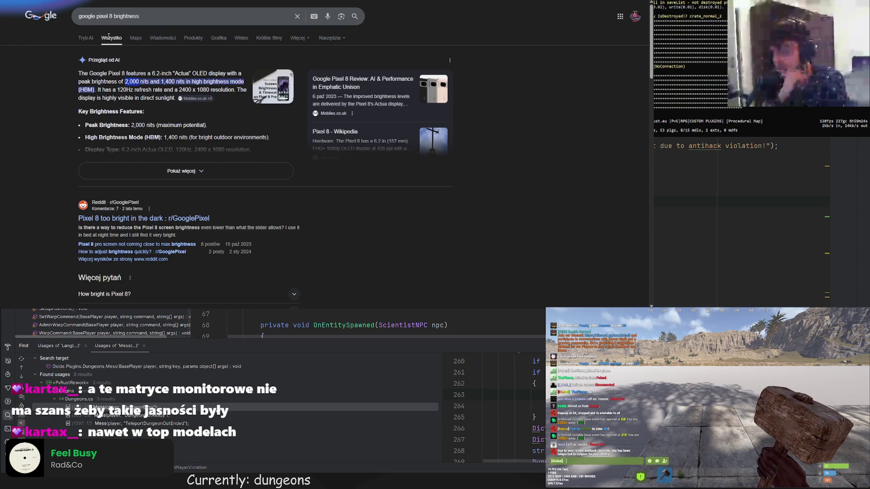
click(185, 43)
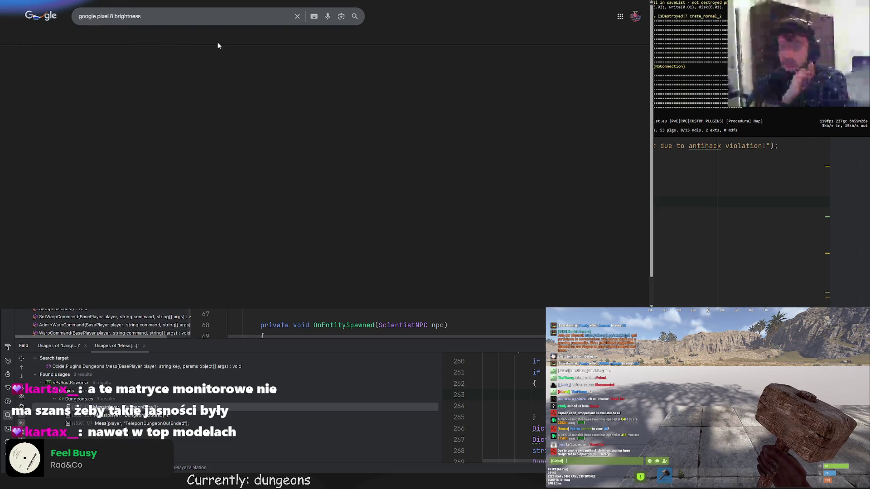
click(228, 38)
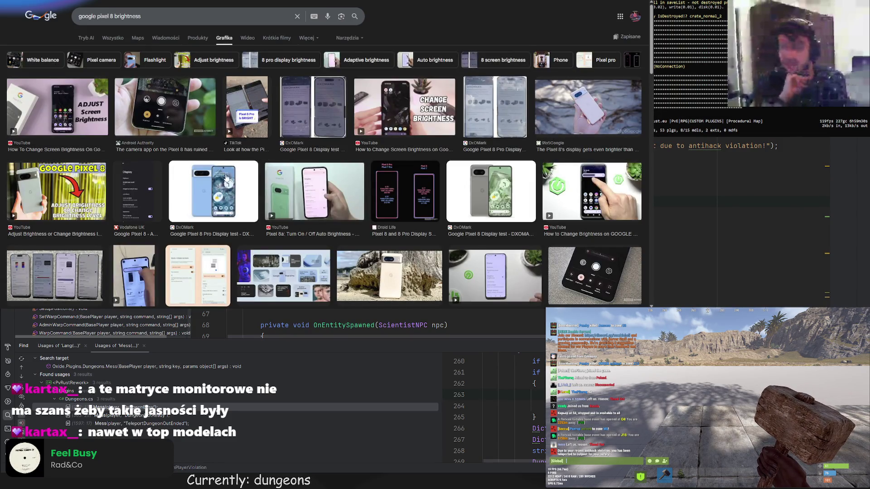
key(ctrl+Tab)
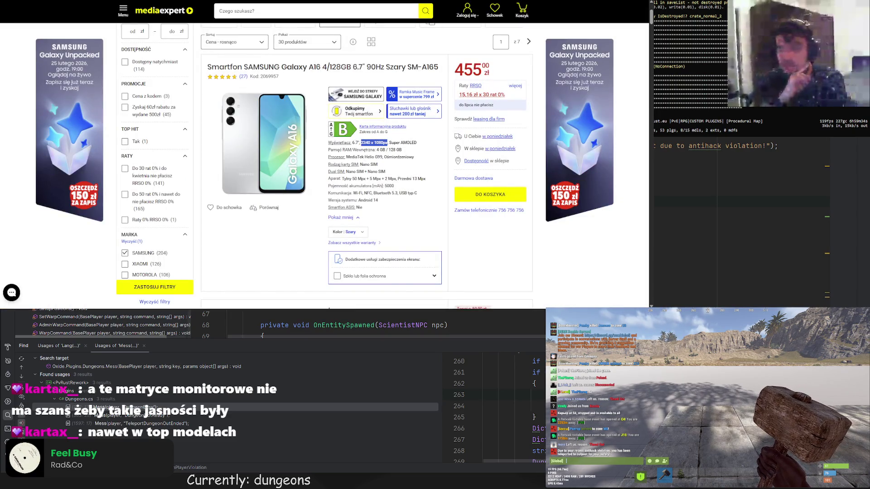
key(ctrl+Tab)
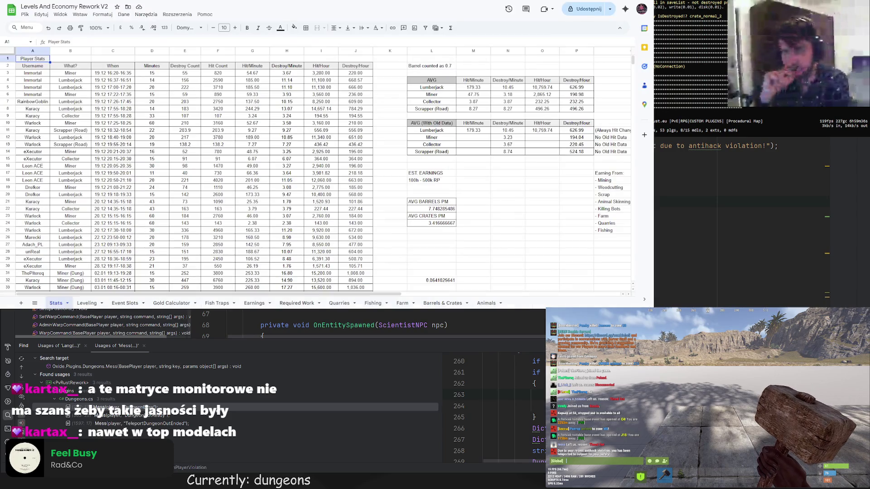
Bring up the PvRust.eu 2.0 Levels & Skill Trees sheet with the SCRAPPER block in columns M–O in view
key(ctrl+Tab)
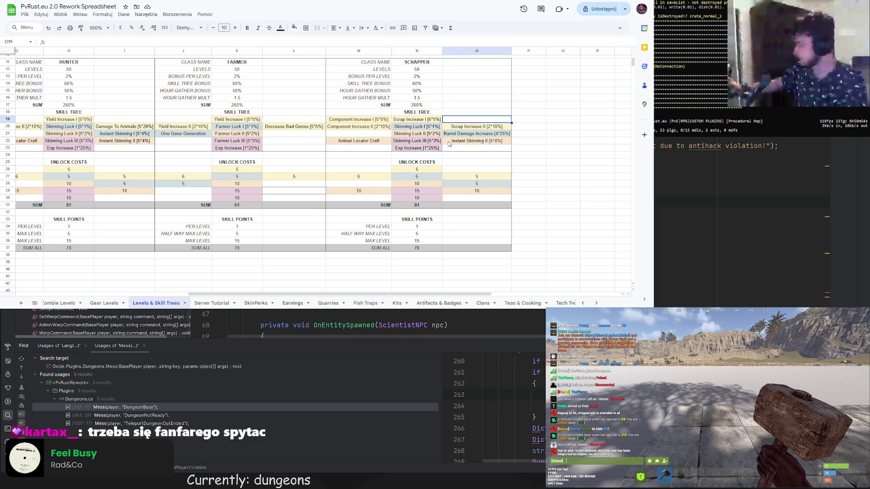
scroll(370, 139, up, 3)
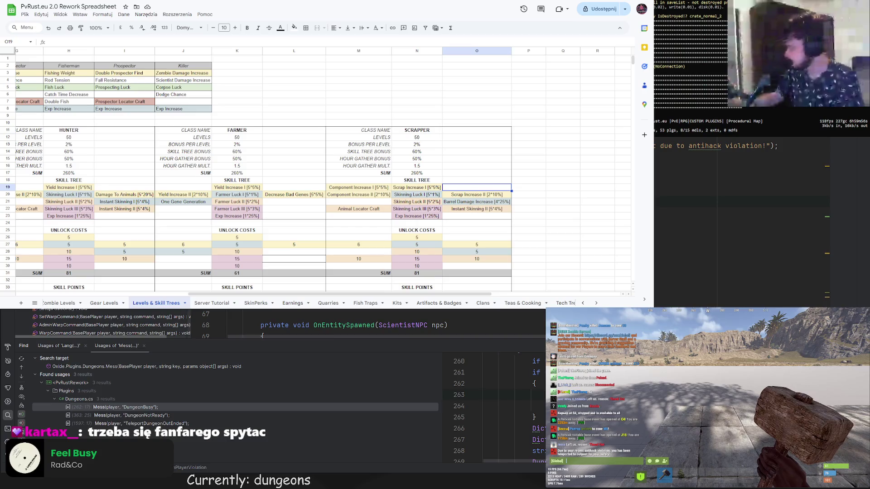
mouse_move(339, 294)
mouse_down()
mouse_move(213, 294)
mouse_move(254, 290)
mouse_move(190, 274)
mouse_up()
scroll(190, 274, left, 3)
scroll(158, 268, left, 1)
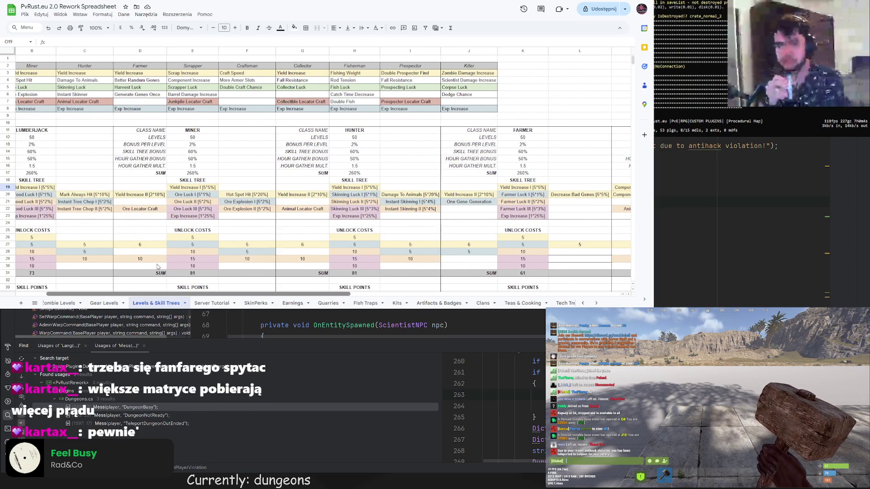
scroll(158, 267, right, 6)
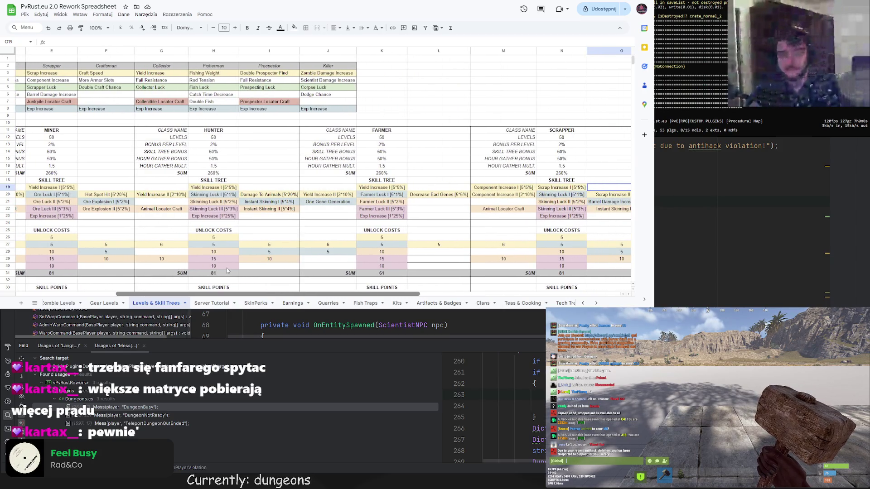
scroll(241, 272, right, 1)
scroll(153, 252, left, 10)
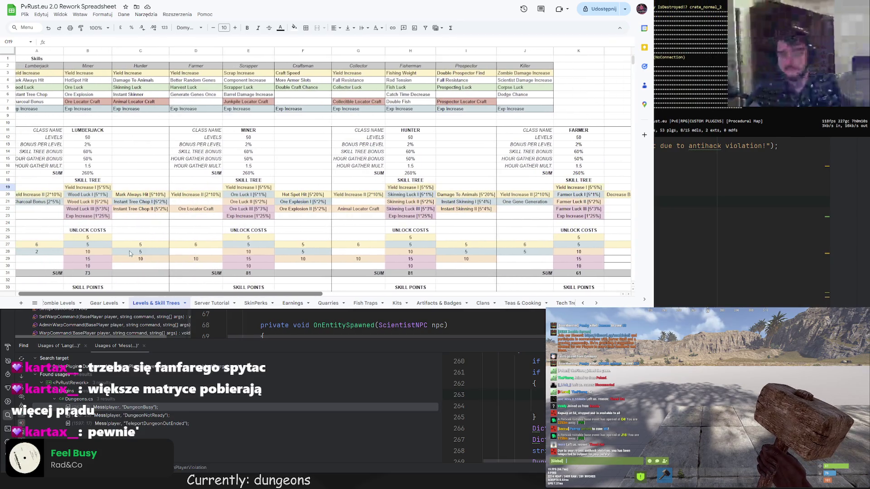
scroll(120, 253, right, 2)
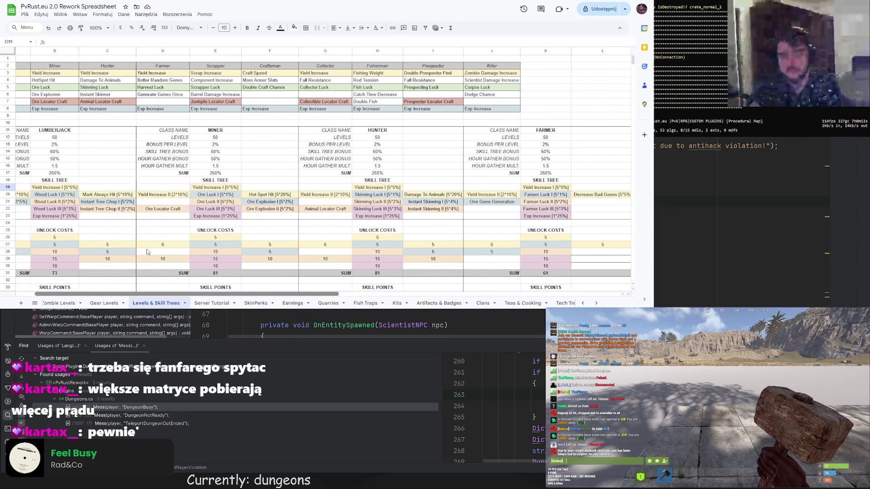
scroll(152, 255, right, 7)
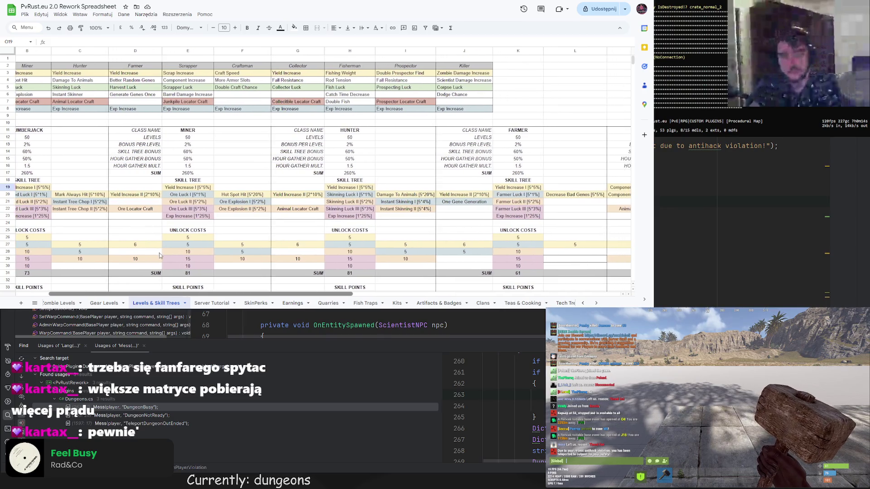
scroll(236, 262, right, 2)
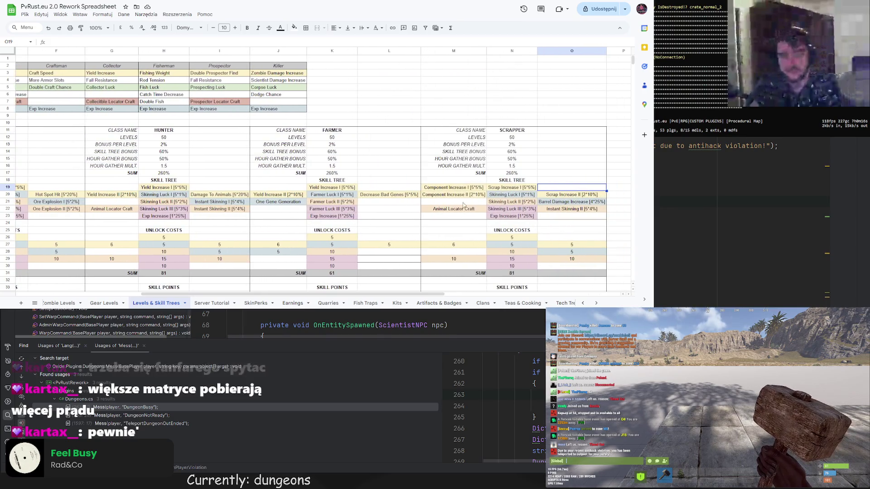
Rename M22 from Animal Locator Craft to Junkpile Locator Craft
click(446, 211)
double_click(447, 211)
drag(450, 210, 438, 210)
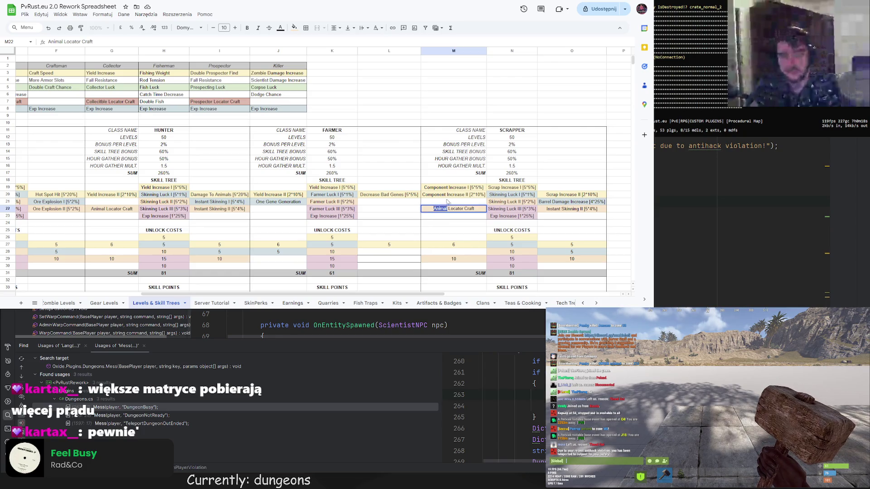
text(Junkpile)
key(Return)
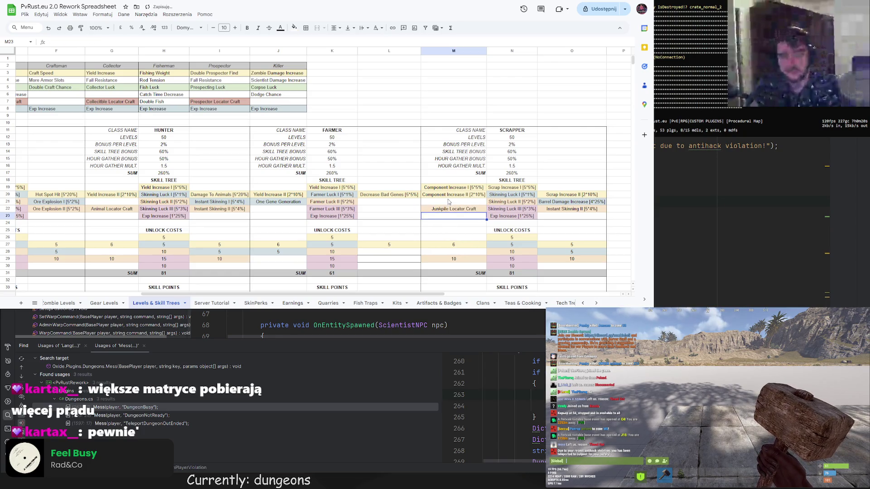
Rename Skinning Luck I–III in N20–N22 to Scrapper Luck I–III
click(504, 196)
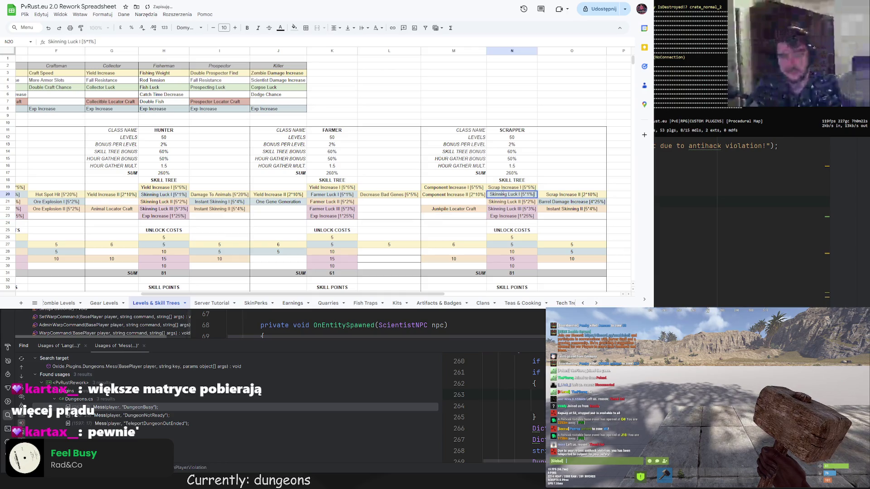
double_click(498, 194)
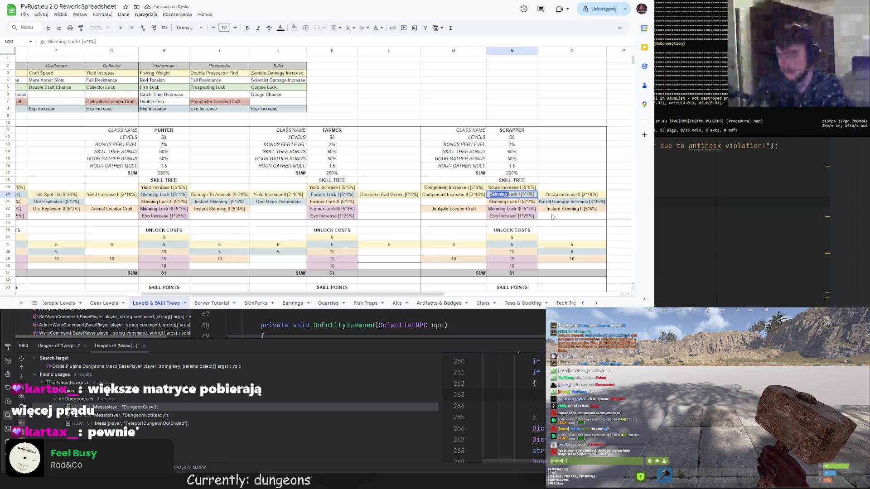
text(Scrapper)
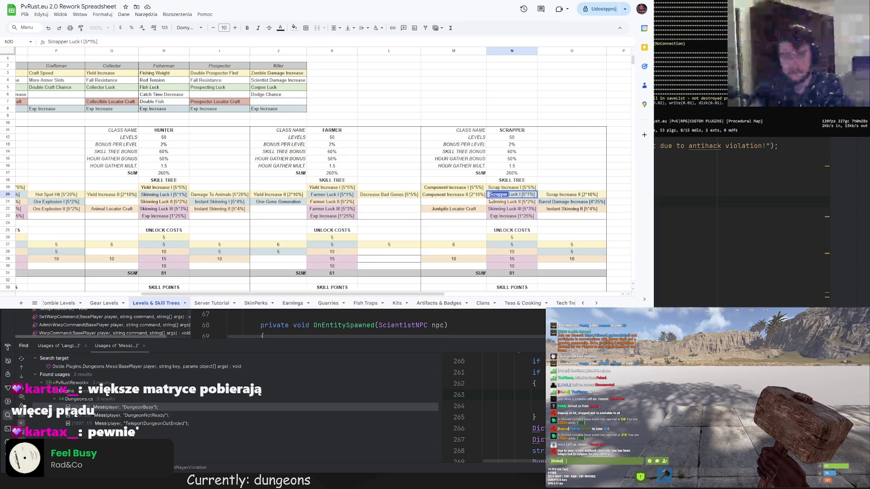
key(Return)
double_click(503, 201)
text(Scrapper)
key(Return)
double_click(496, 209)
text(Scrapper)
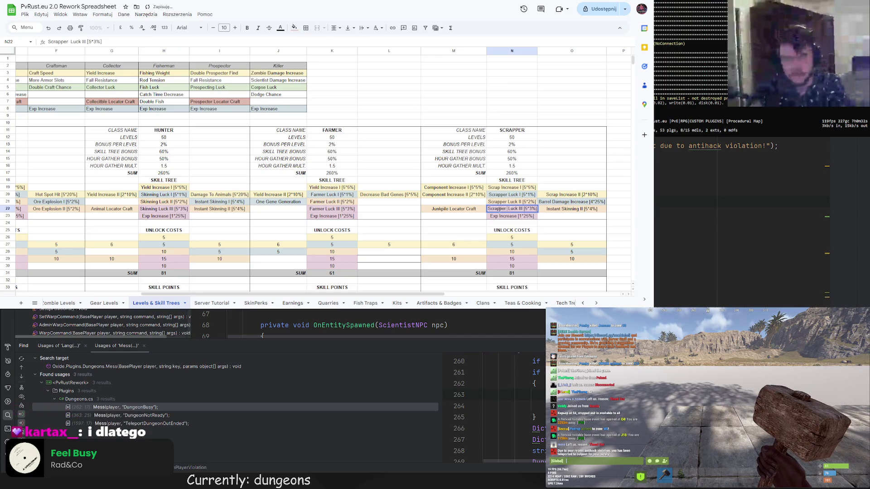
key(Return)
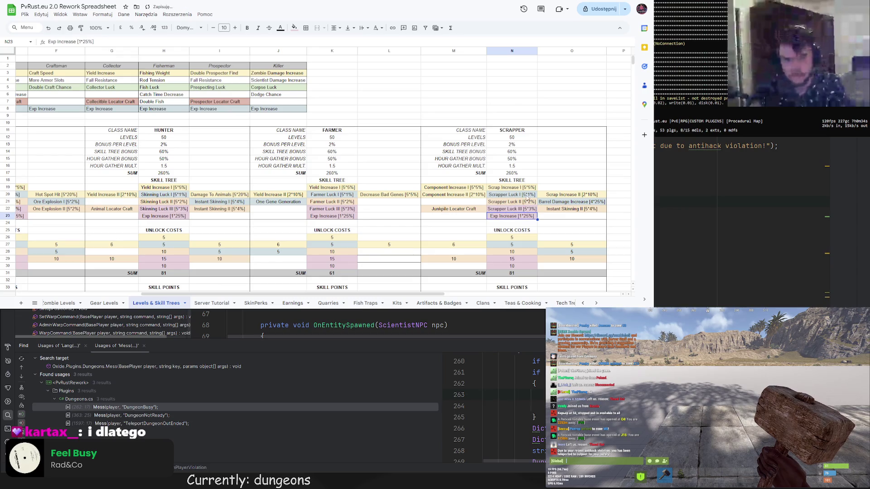
Fit column N to its text and copy N26's unlock cost of 5 for M26
scroll(544, 102, down, 2)
double_click(538, 51)
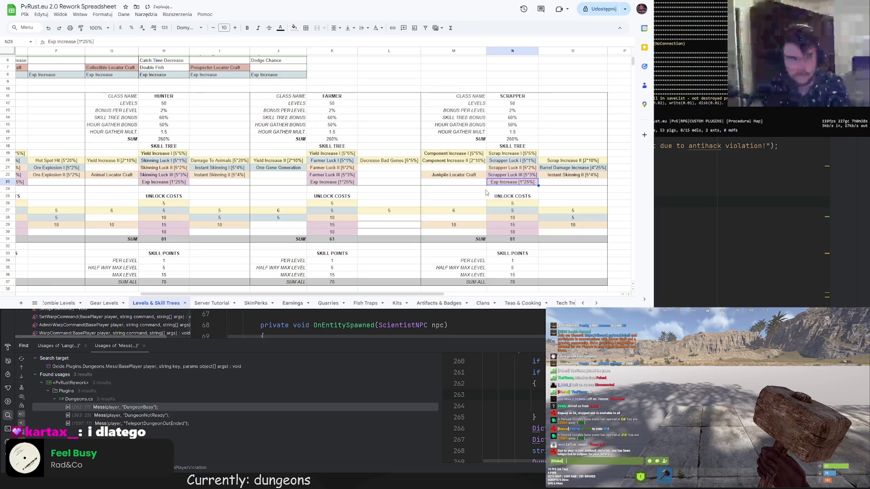
key(Down)
key(Down)
key(Down)
key(ctrl+c)
click(443, 204)
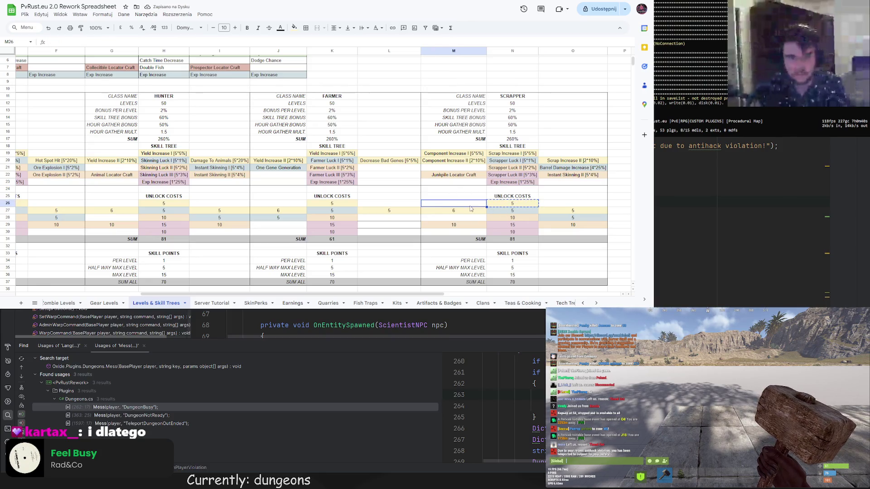
Paste cost 5 into M26, check the N26 and M27 formulas, and set O27's cost to 6
key(ctrl+v)
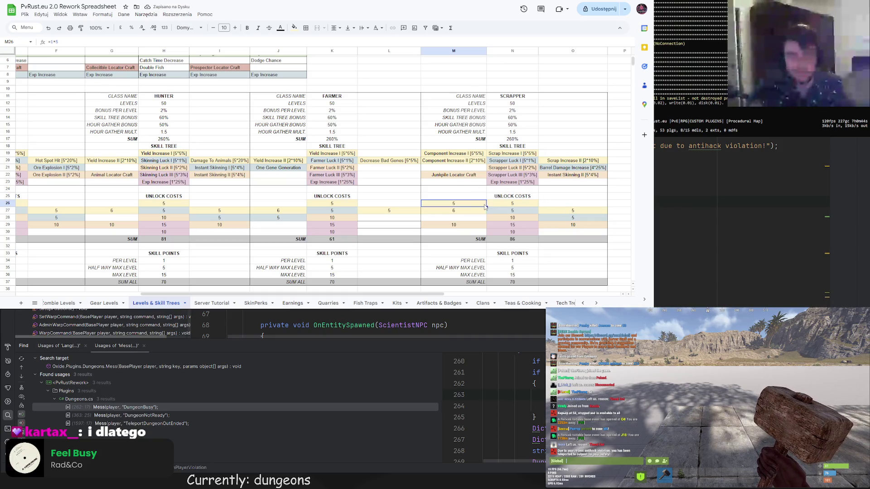
click(503, 206)
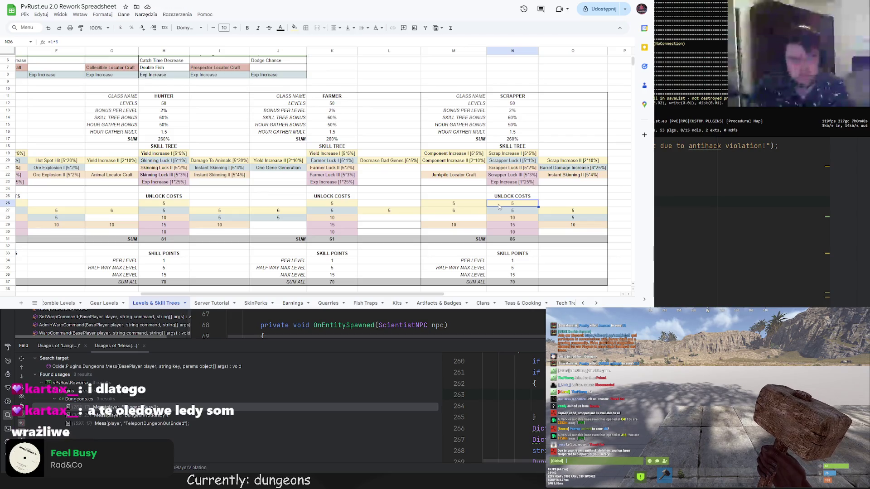
click(471, 216)
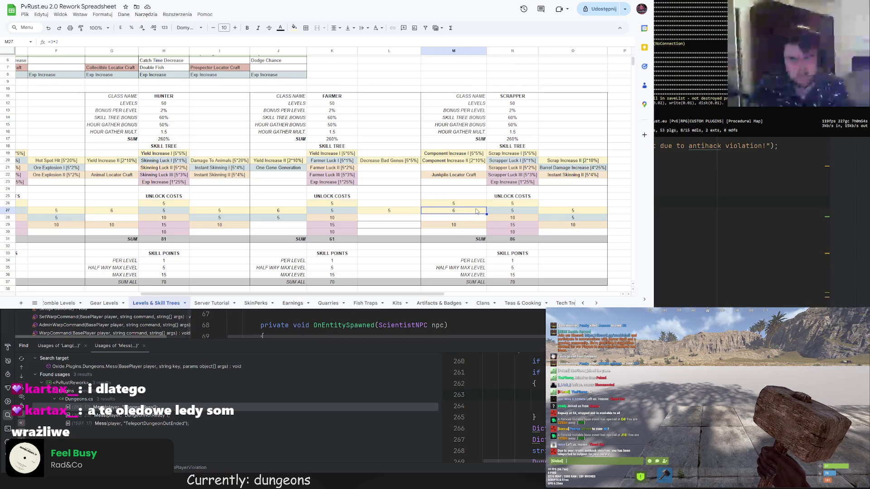
click(576, 213)
text(=1*5)
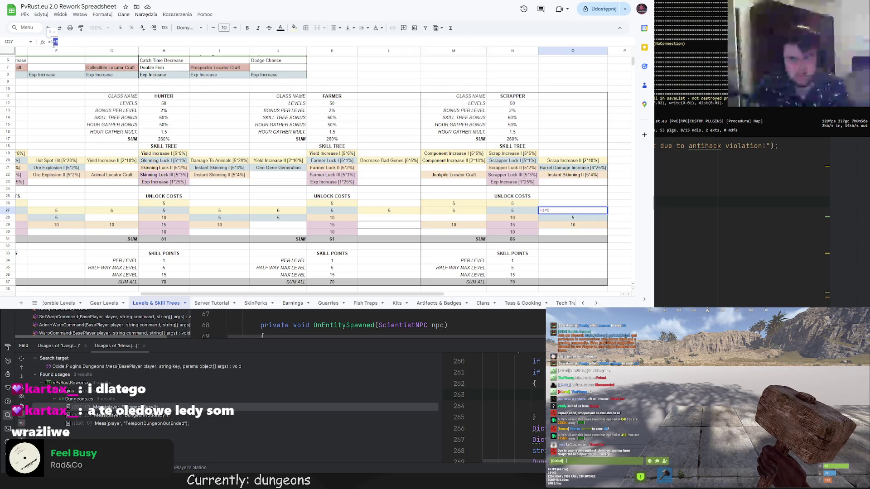
text(6)
key(Return)
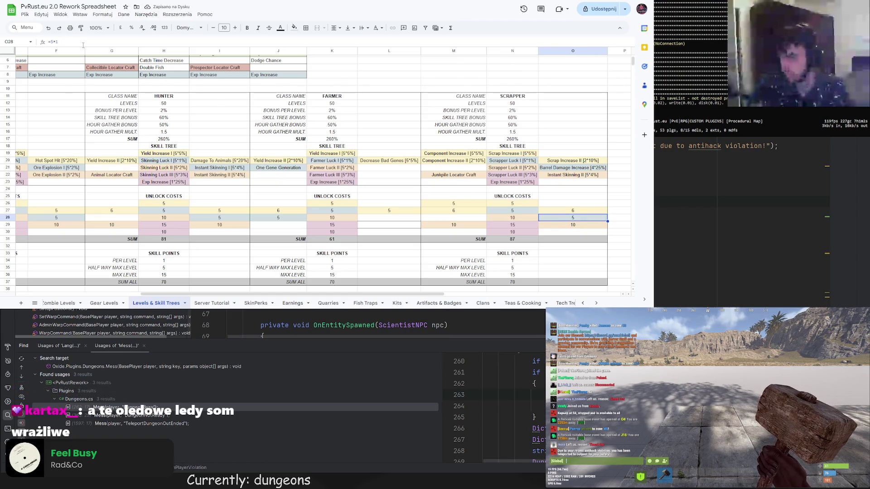
Change O28's cost formula to =4*1, making its cost 4
click(60, 43)
key(Left)
key(Left)
key(BackSpace)
text(4)
key(Return)
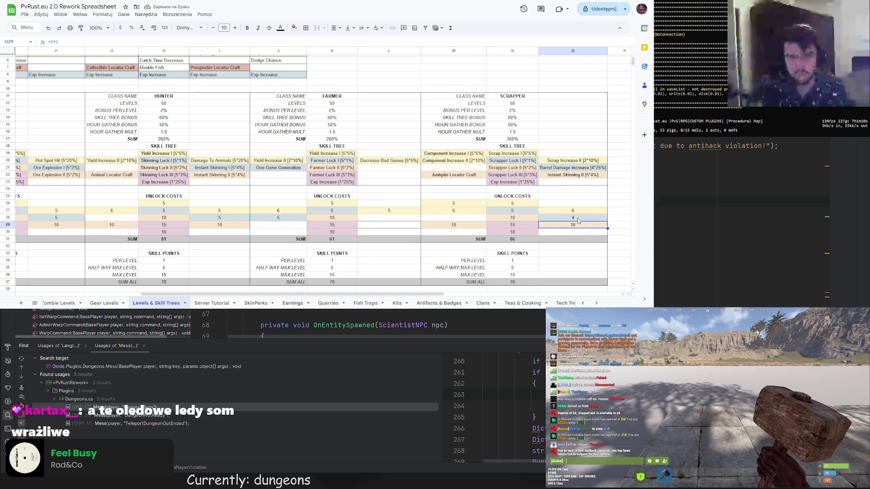
Delete the Instant Skinning II entry in O22 and its cost of 10 in O29
click(568, 177)
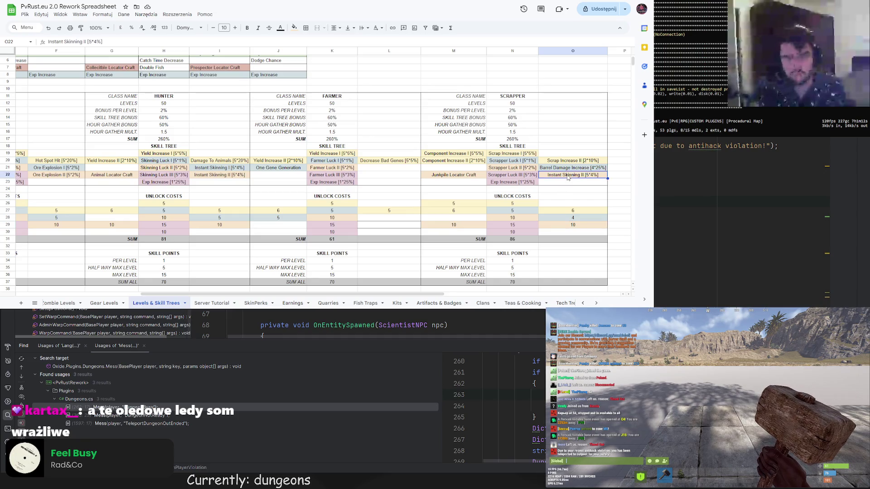
drag(312, 293, 195, 292)
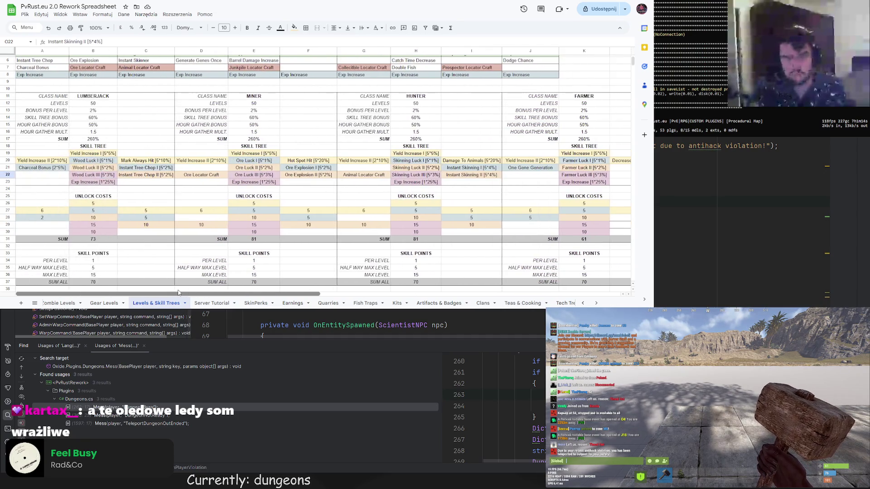
scroll(191, 234, up, 2)
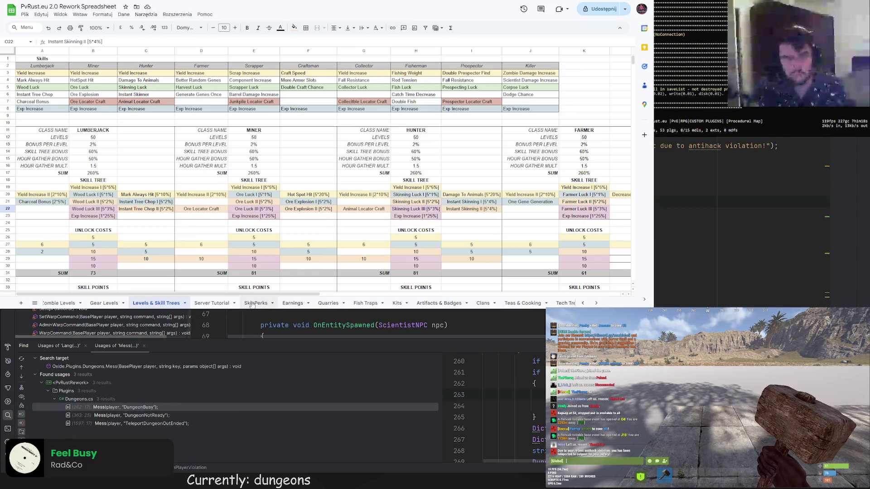
drag(252, 294, 433, 306)
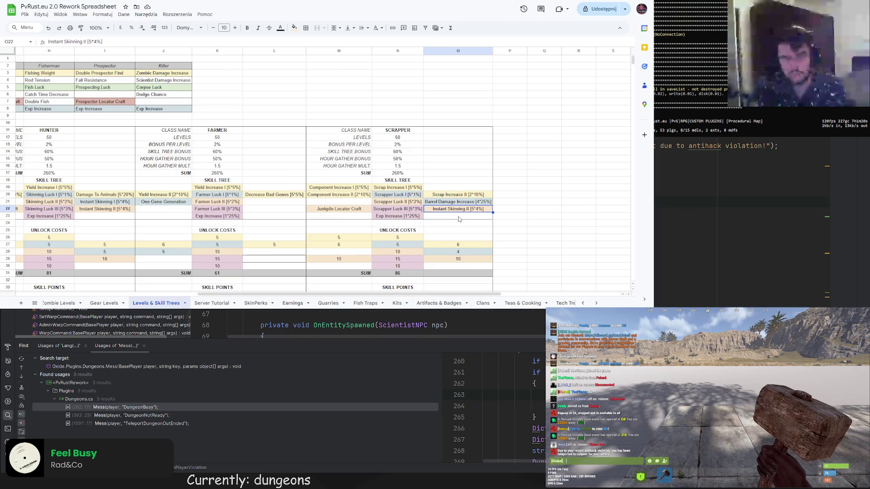
key(Up)
key(Up)
key(Up)
key(ctrl+c)
click(462, 210)
key(Delete)
click(471, 260)
key(Delete)
click(547, 232)
scroll(547, 235, down, 3)
mouse_move(348, 295)
mouse_down()
mouse_move(134, 291)
mouse_move(352, 287)
mouse_up()
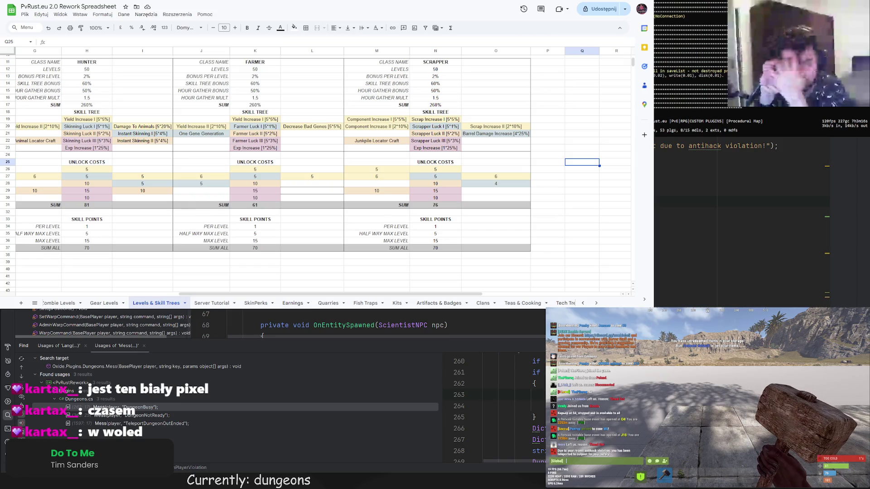
click(398, 190)
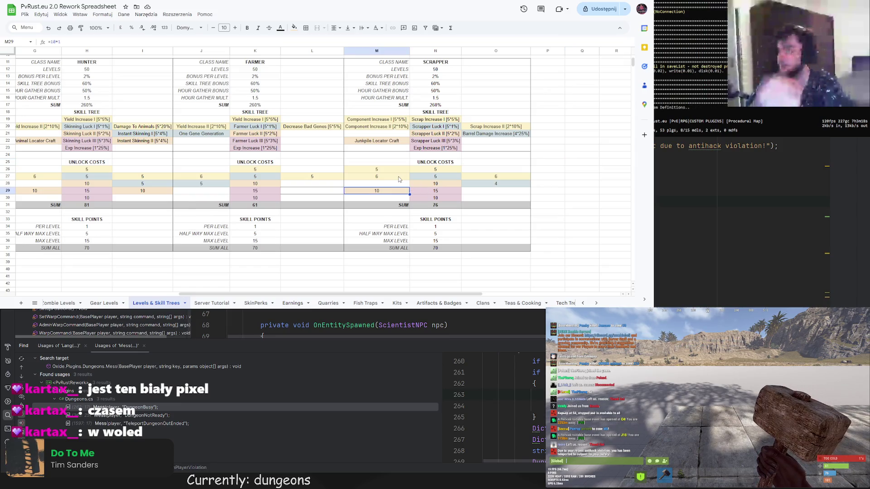
scroll(479, 200, up, 3)
scroll(479, 201, up, 2)
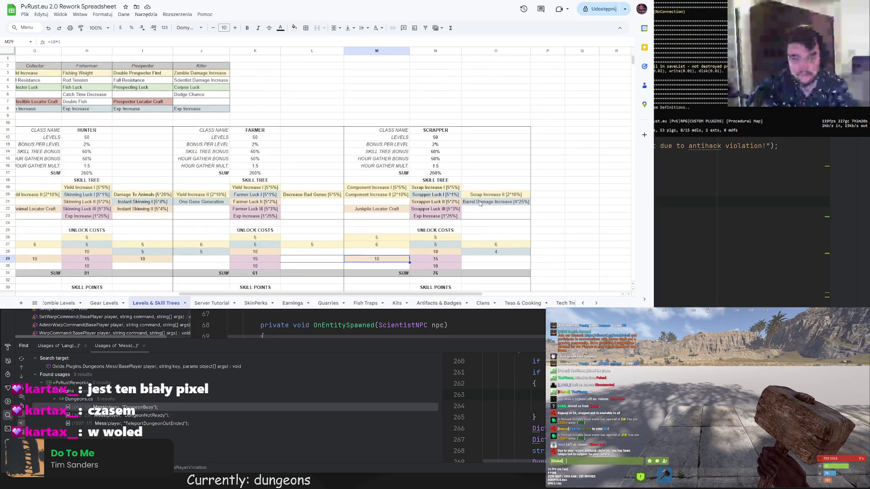
click(429, 238)
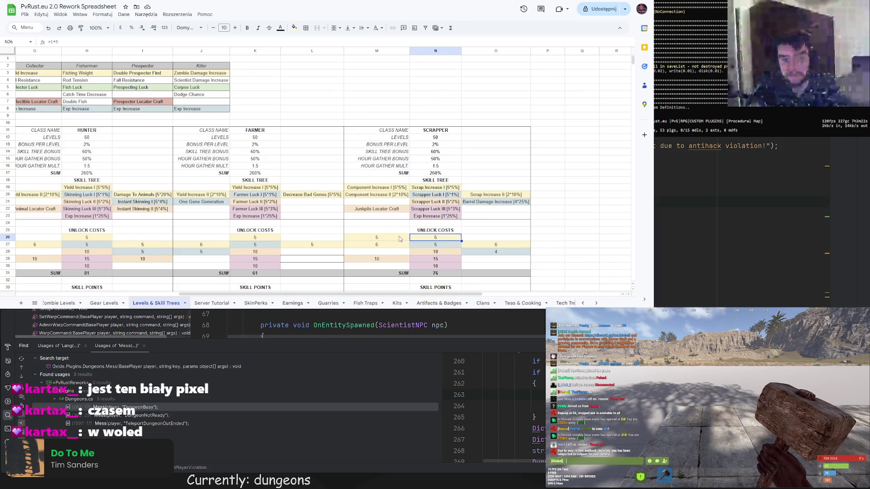
scroll(444, 170, down, 2)
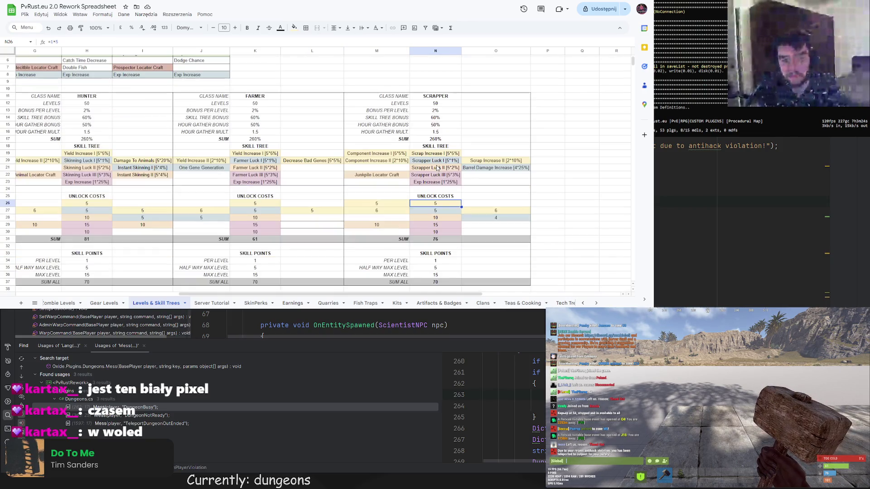
scroll(437, 169, down, 3)
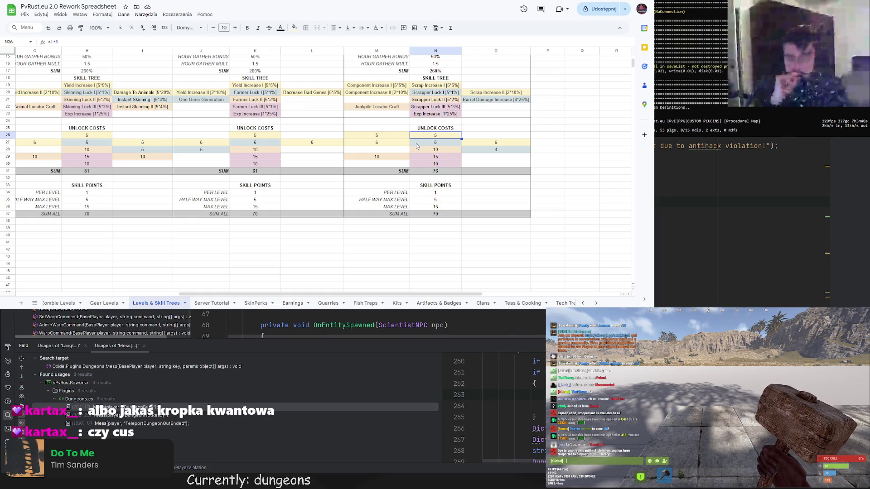
mouse_move(296, 298)
mouse_down()
mouse_move(306, 299)
mouse_move(131, 298)
mouse_up()
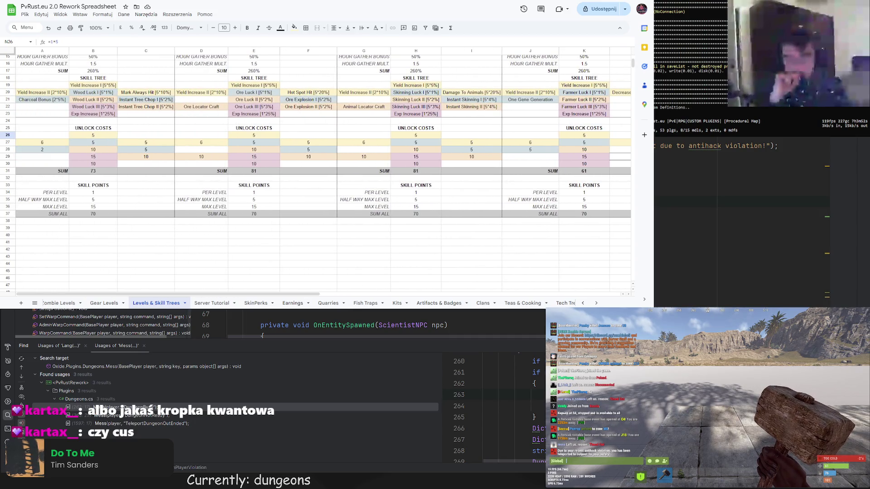